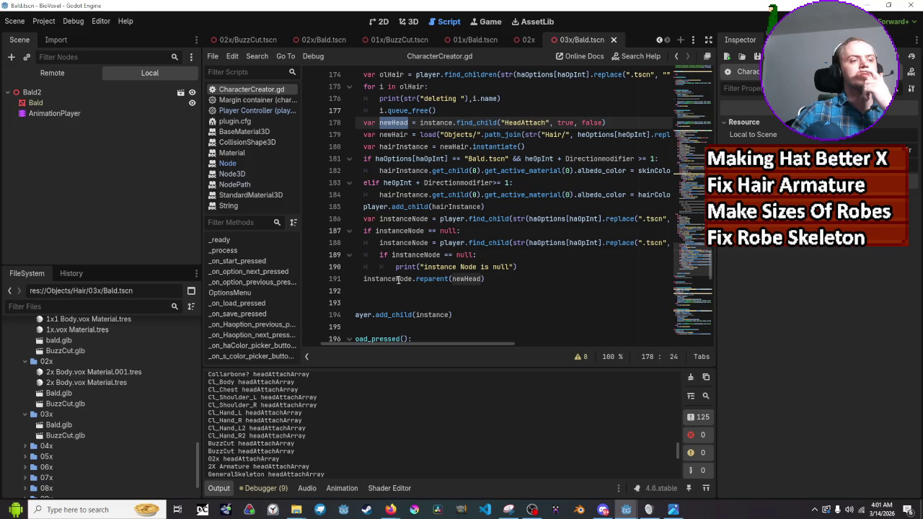
Step: Scroll the scene tabs back and switch to the player scene
mouse_move(397, 279)
mouse_move(459, 281)
scroll(459, 281, up, 1)
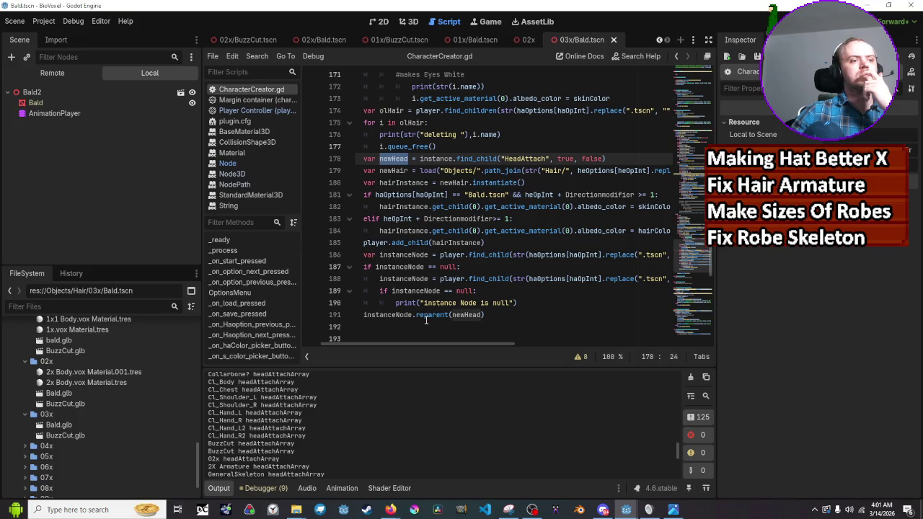
mouse_move(426, 320)
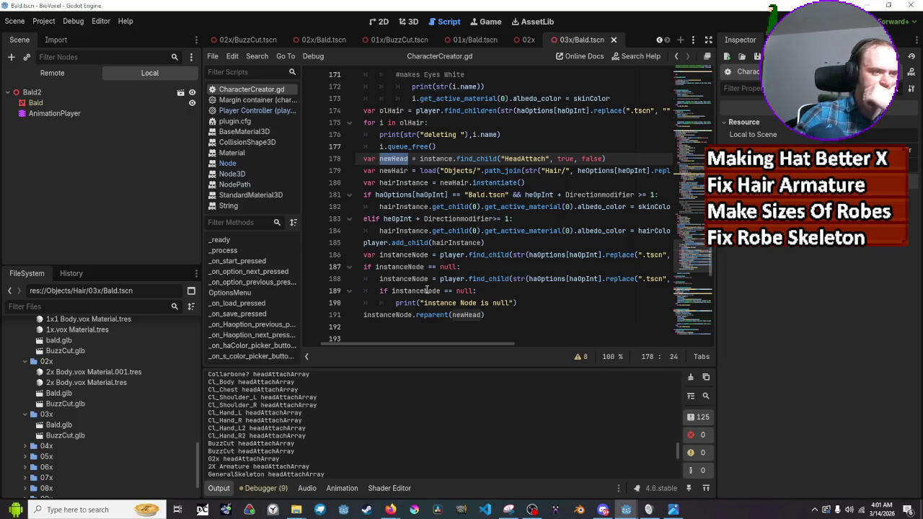
mouse_move(463, 312)
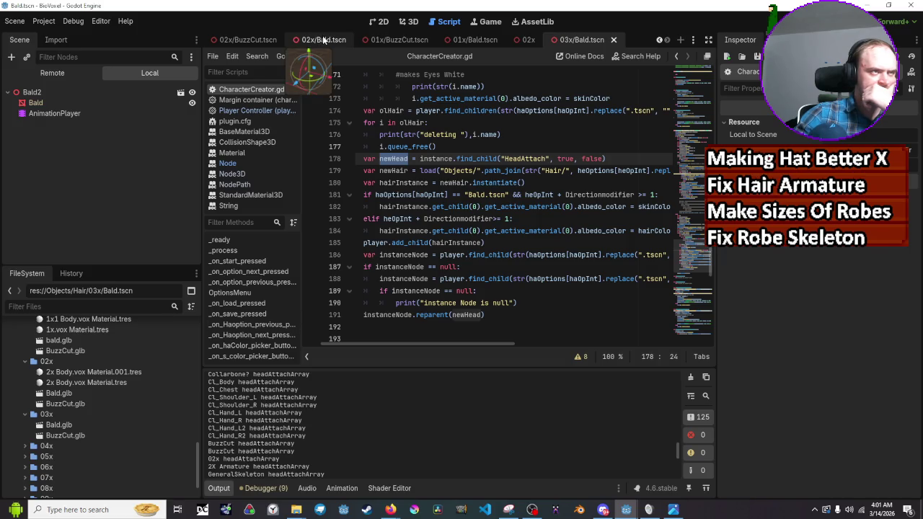
click(659, 41)
click(659, 41)
click(658, 40)
click(659, 40)
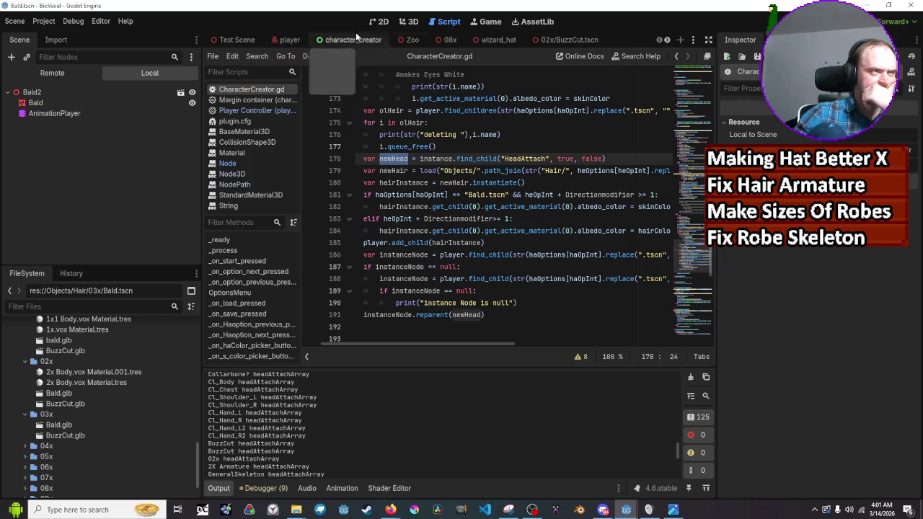
click(288, 40)
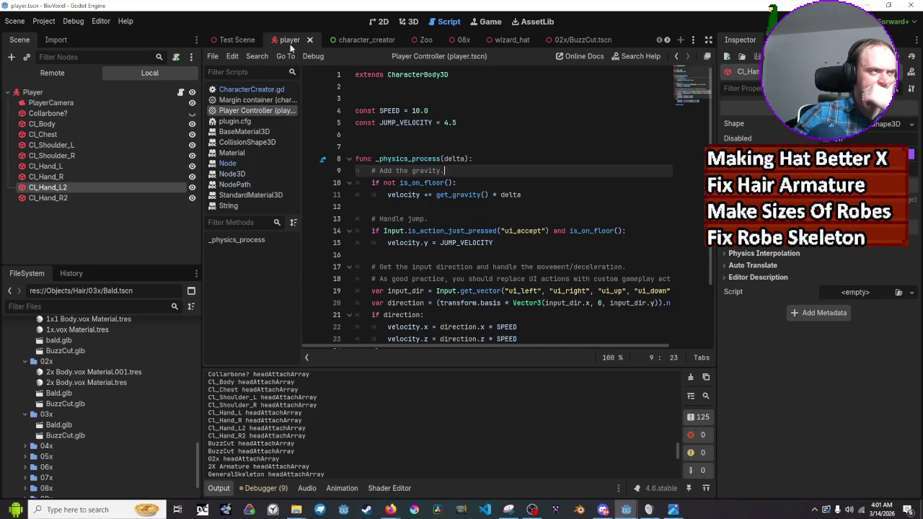
Step: Select the eight collision nodes from Collarbone? through CL_Hand_R2
click(35, 124)
click(87, 115)
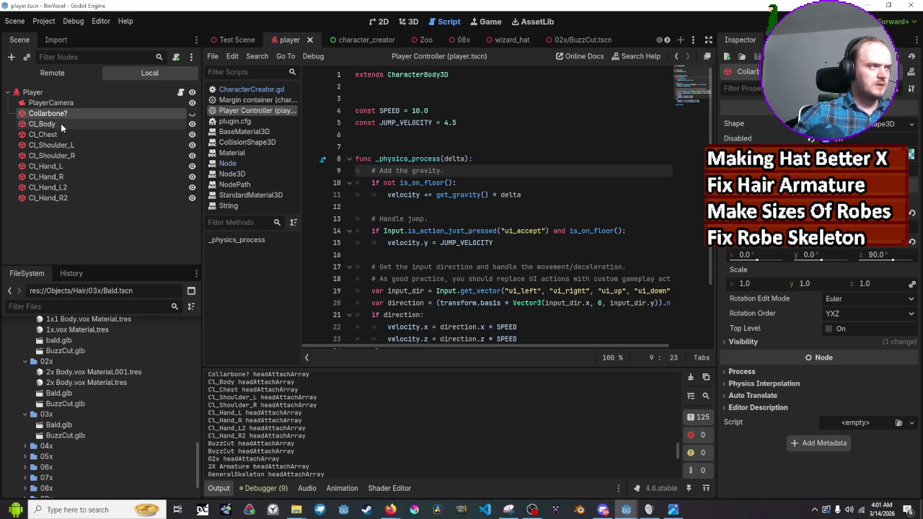
ctrl+click(65, 133)
ctrl+click(70, 149)
ctrl+click(70, 156)
ctrl+click(70, 165)
ctrl+click(70, 177)
ctrl+click(70, 185)
ctrl+click(72, 195)
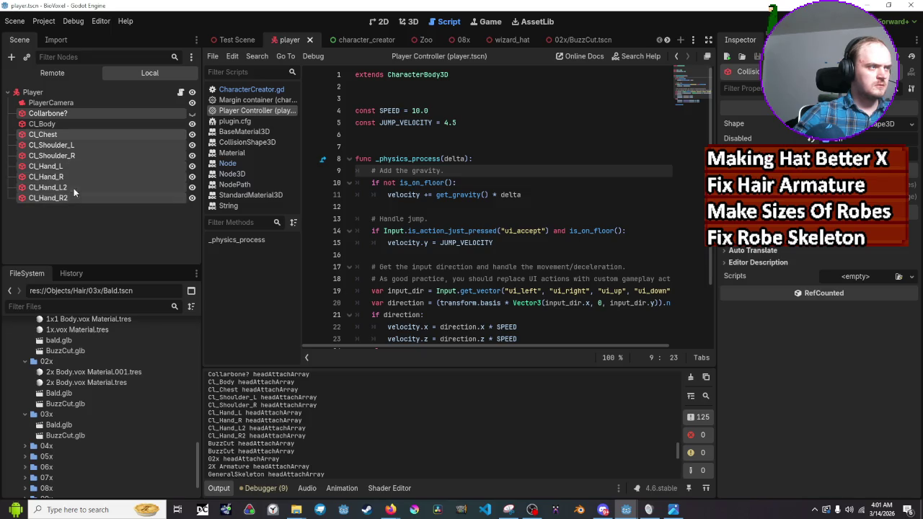
Step: Delete the eight selected nodes, save the player scene, and run the game
right_click(72, 193)
click(154, 333)
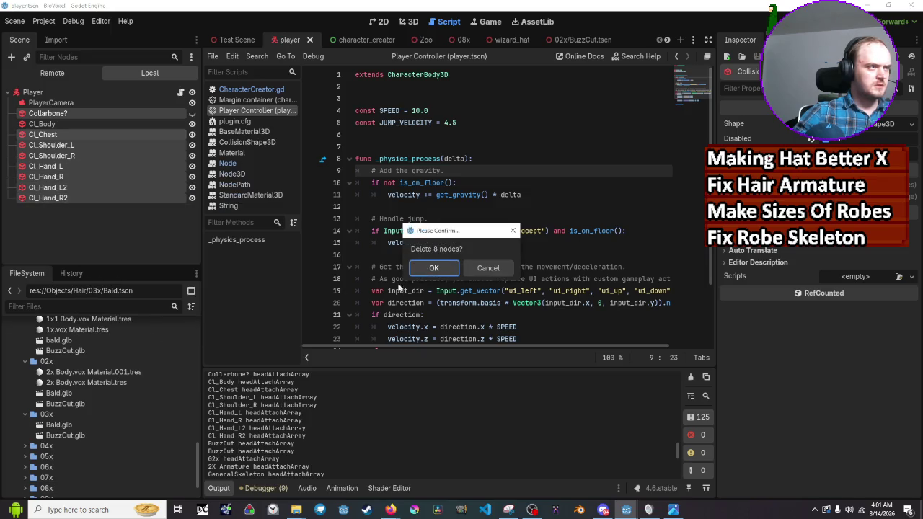
click(425, 270)
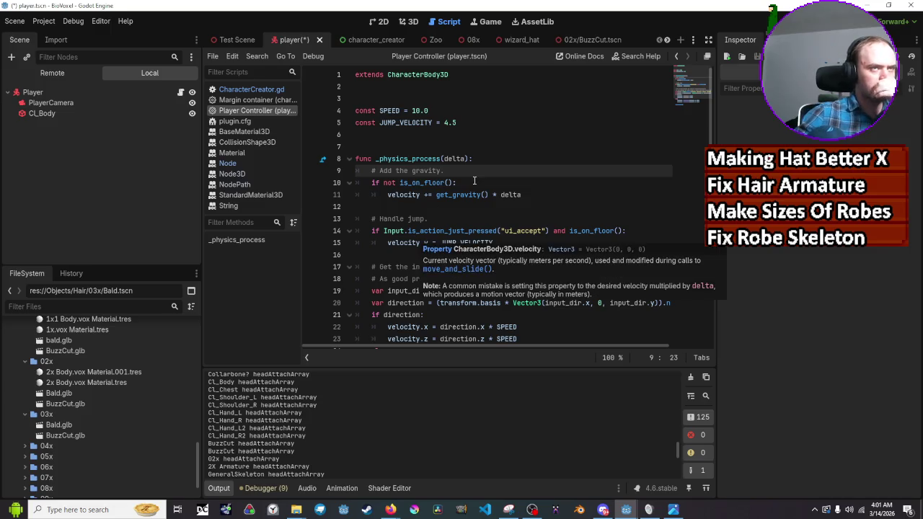
key(ctrl+s)
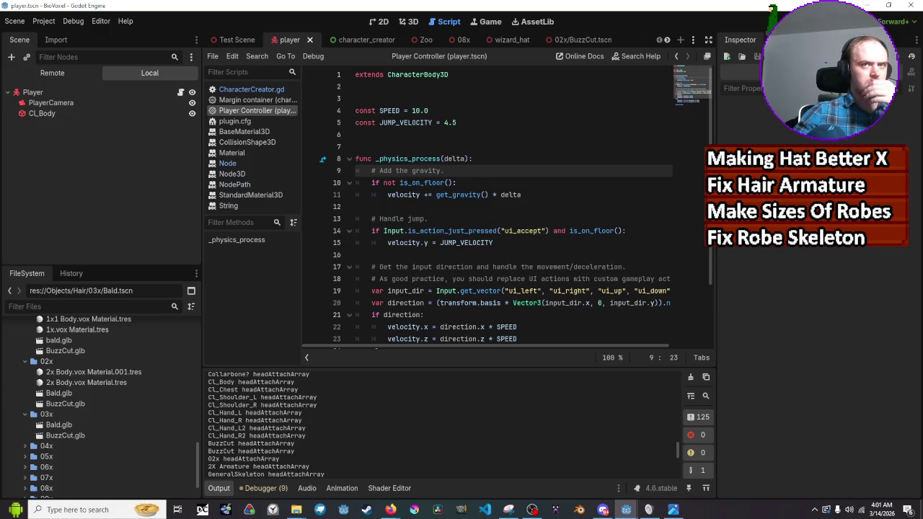
key(F5)
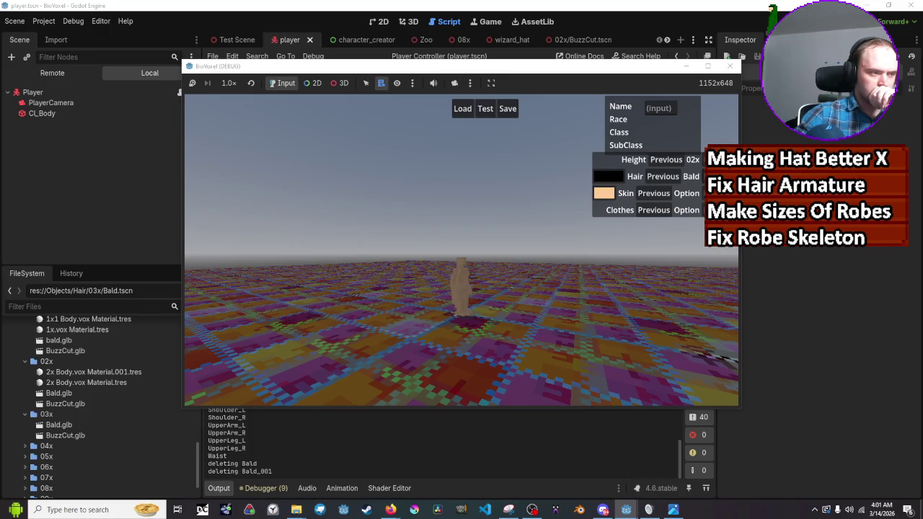
Step: Read the headAttachArray messages in Output down to the opOld = Null error, then close the game
scroll(288, 454, up, 5)
scroll(286, 454, up, 2)
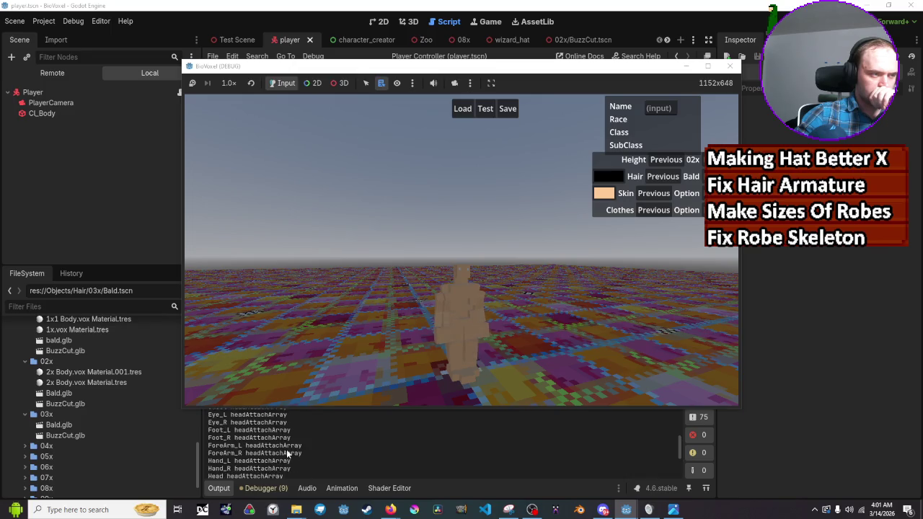
scroll(287, 454, up, 1)
scroll(287, 454, up, 1)
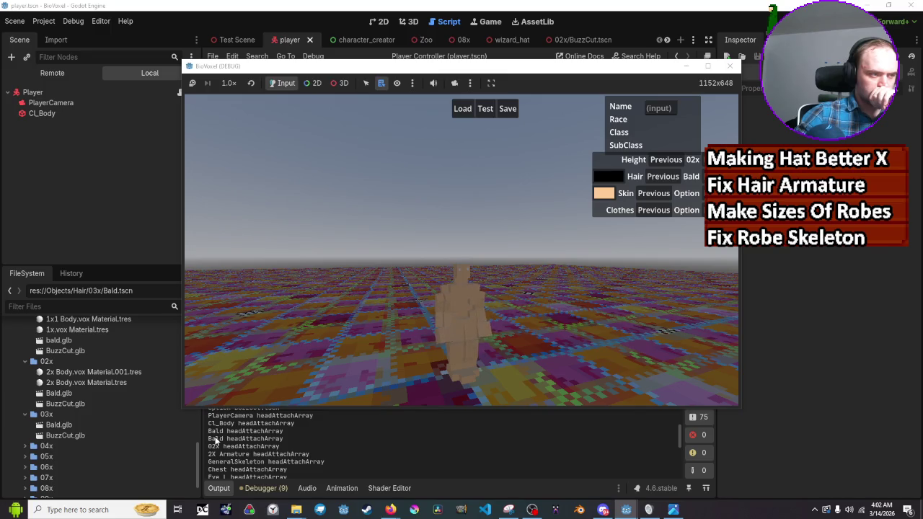
scroll(215, 439, up, 2)
scroll(215, 440, up, 1)
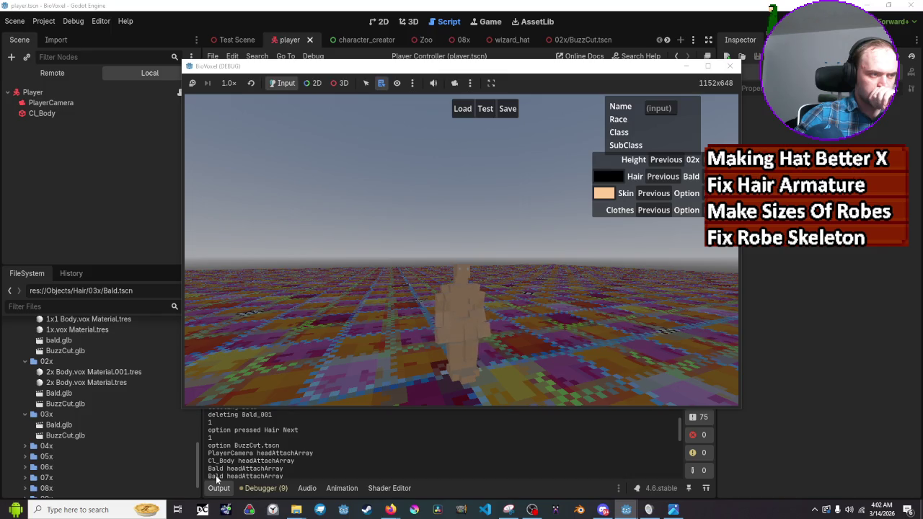
scroll(216, 479, down, 2)
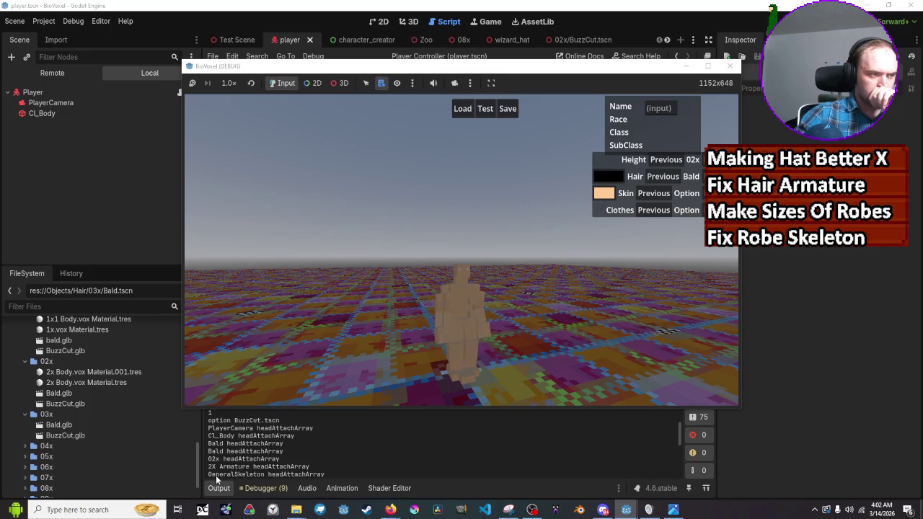
scroll(216, 475, down, 1)
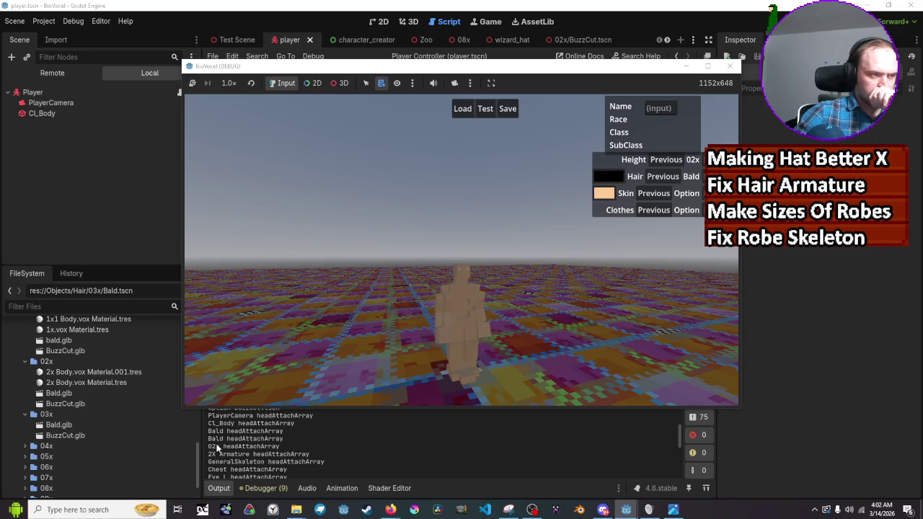
scroll(217, 450, down, 3)
scroll(217, 458, down, 6)
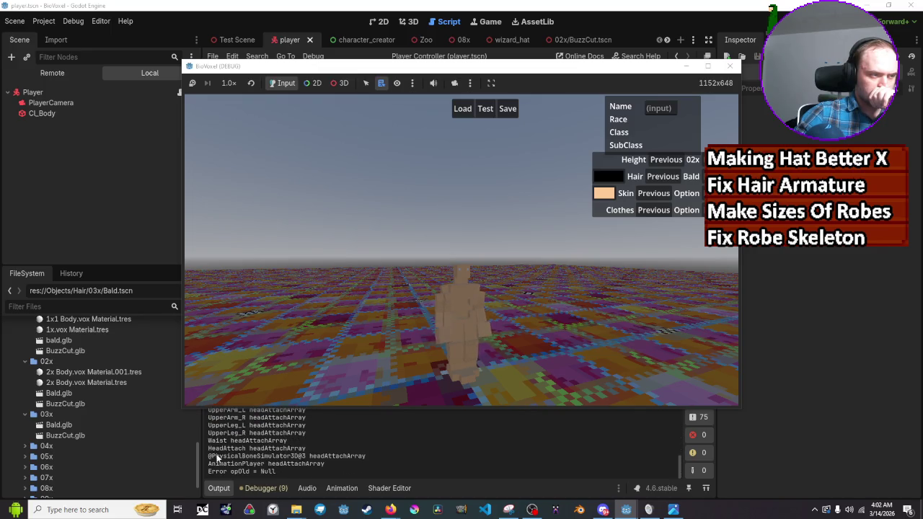
click(152, 239)
Step: Go to CharacterCreator.gd and place the caret at the end of line 191, where instanceNode is reparented onto newHead
scroll(429, 209, down, 2)
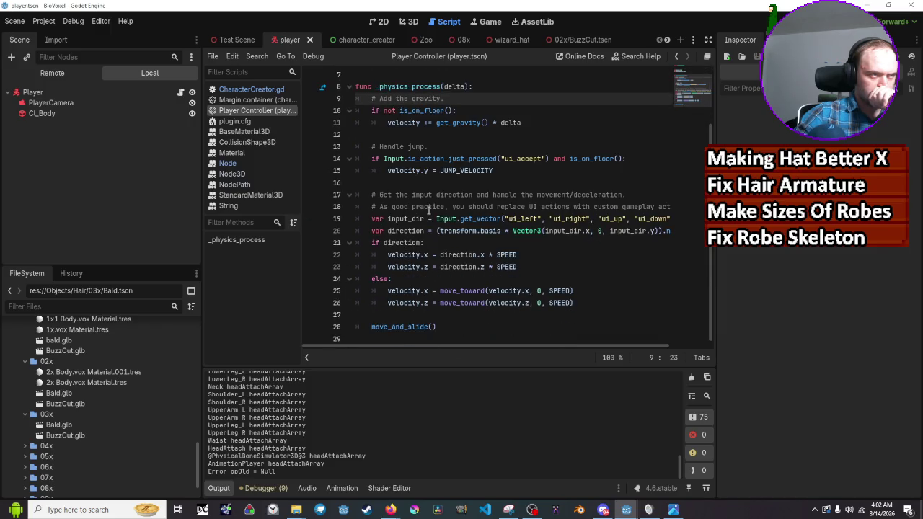
scroll(429, 209, up, 2)
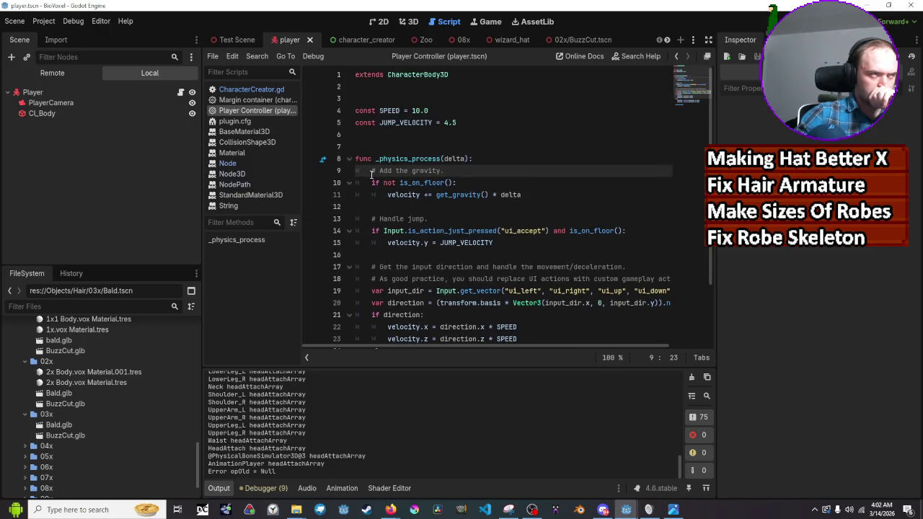
click(251, 90)
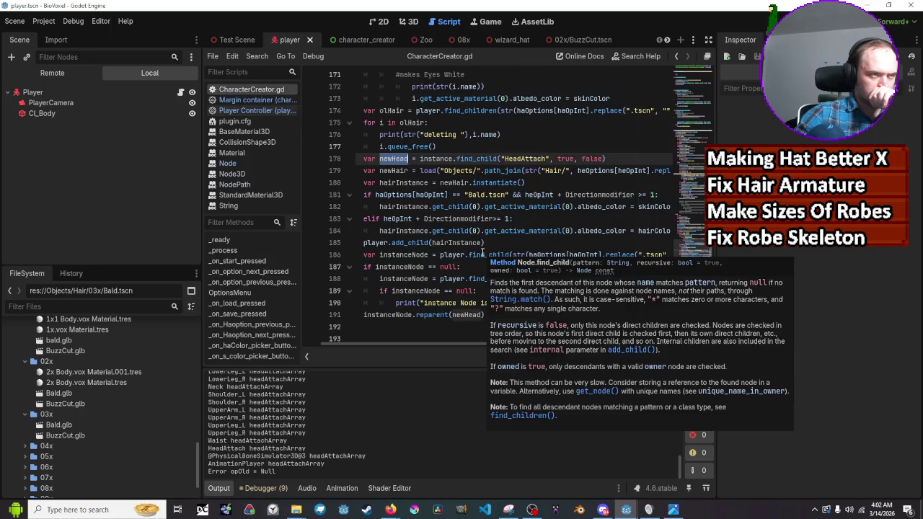
scroll(483, 303, down, 2)
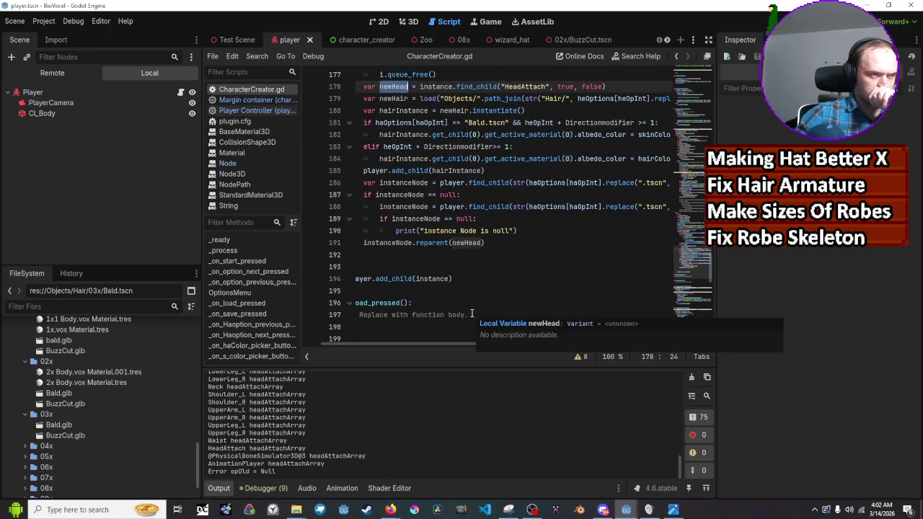
click(494, 243)
drag(480, 342, 443, 343)
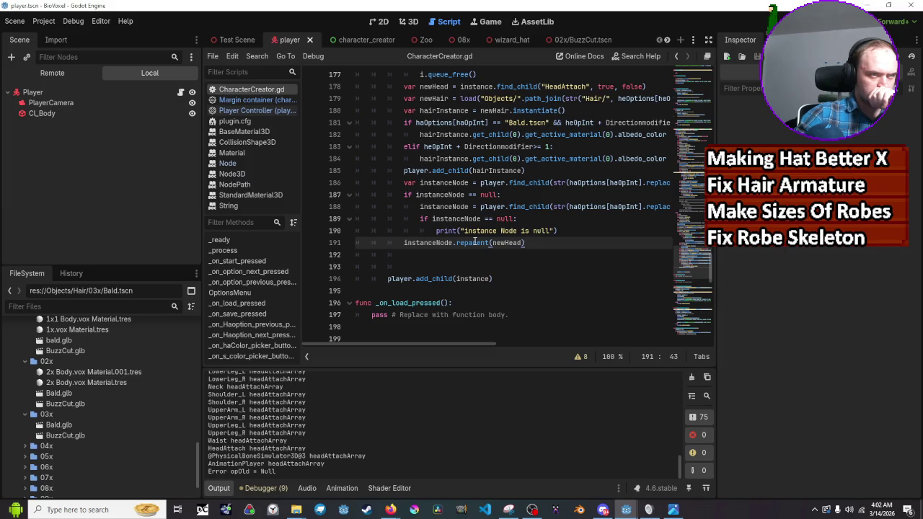
mouse_move(474, 242)
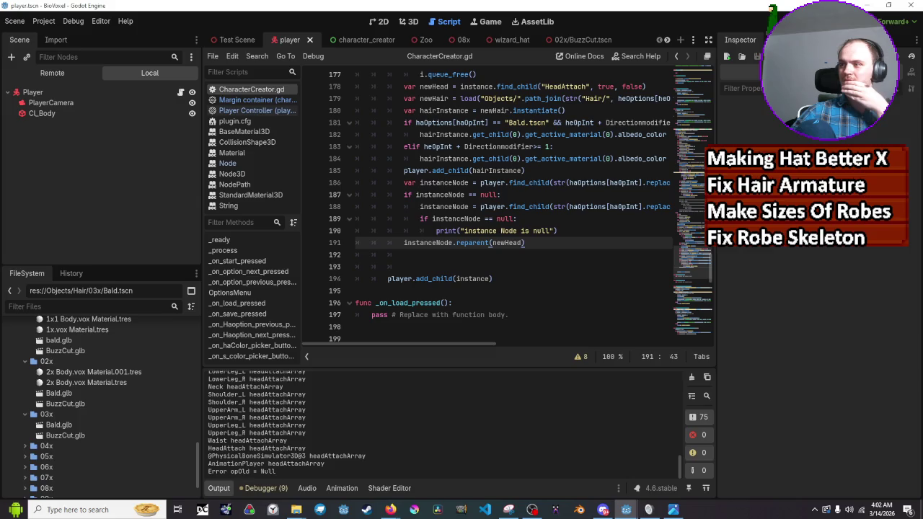
scroll(545, 226, up, 10)
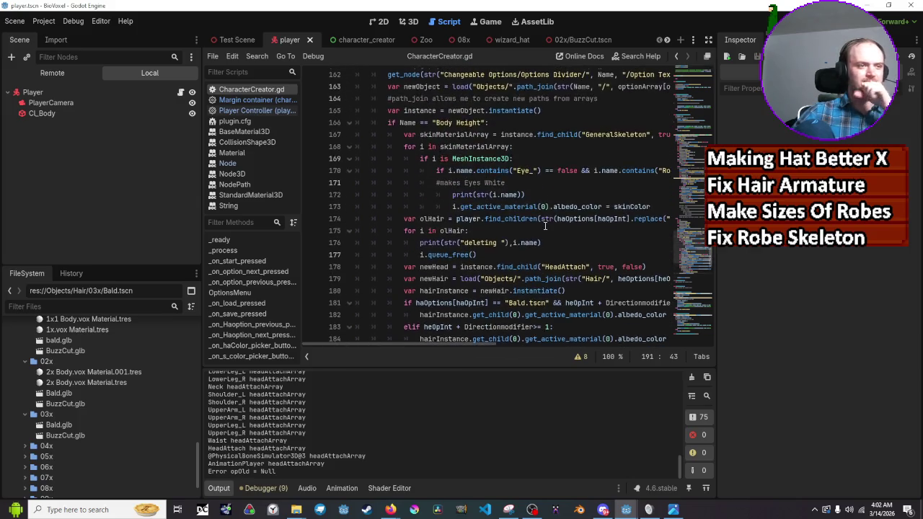
Step: Relaunch the project to show the character creator at height 01x with BuzzCut hair
scroll(545, 226, up, 7)
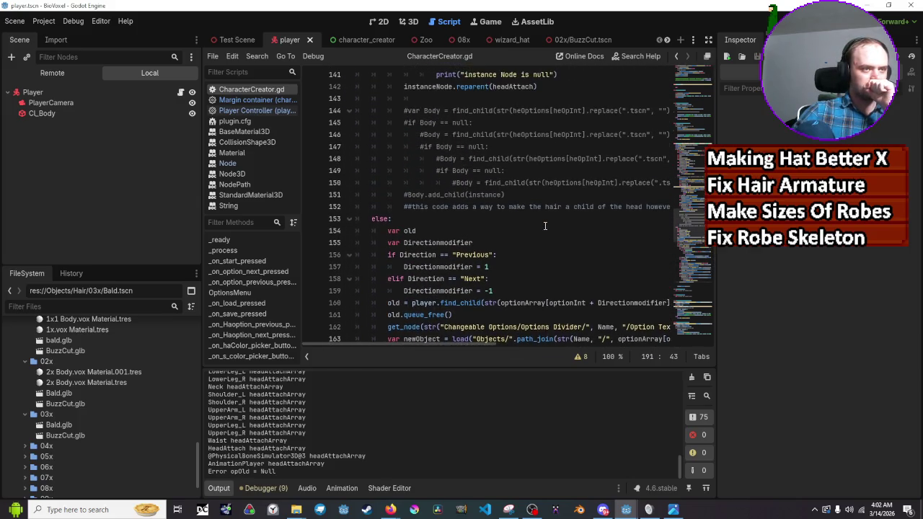
scroll(545, 226, up, 8)
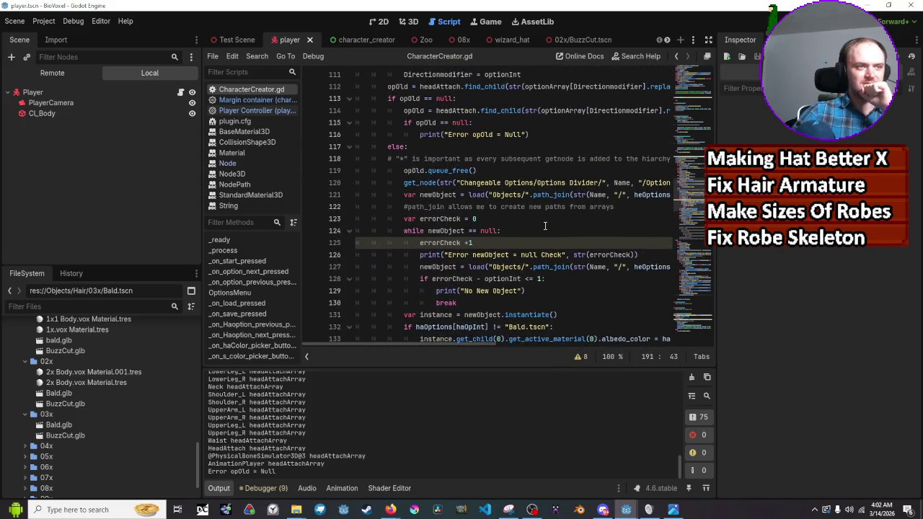
scroll(545, 226, up, 2)
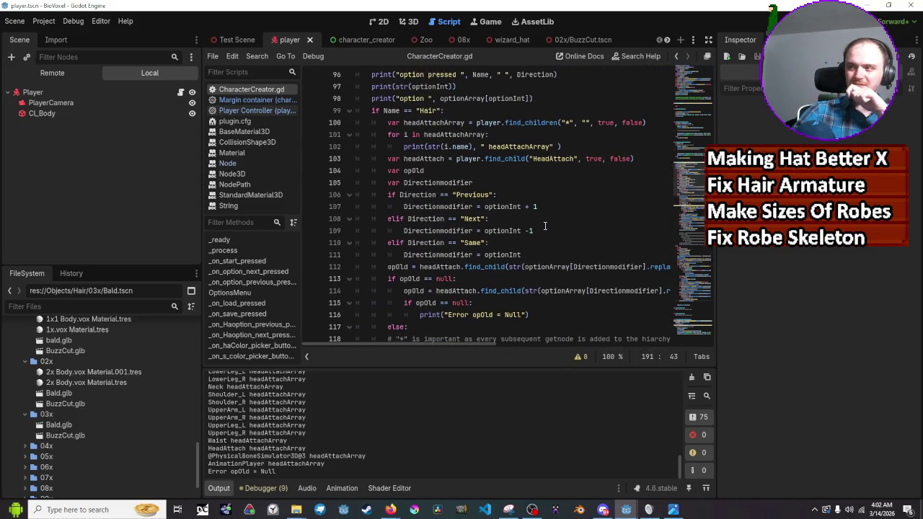
scroll(545, 227, up, 1)
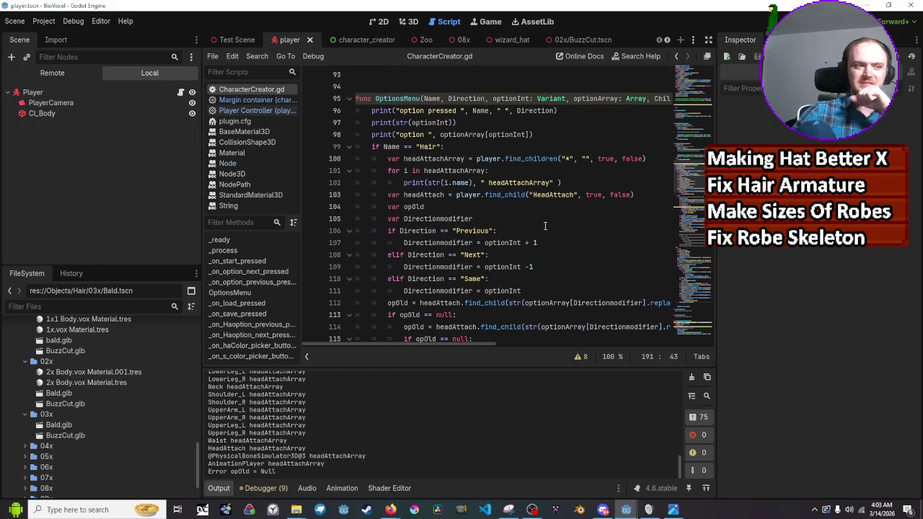
scroll(438, 173, up, 1)
click(454, 171)
scroll(456, 172, up, 5)
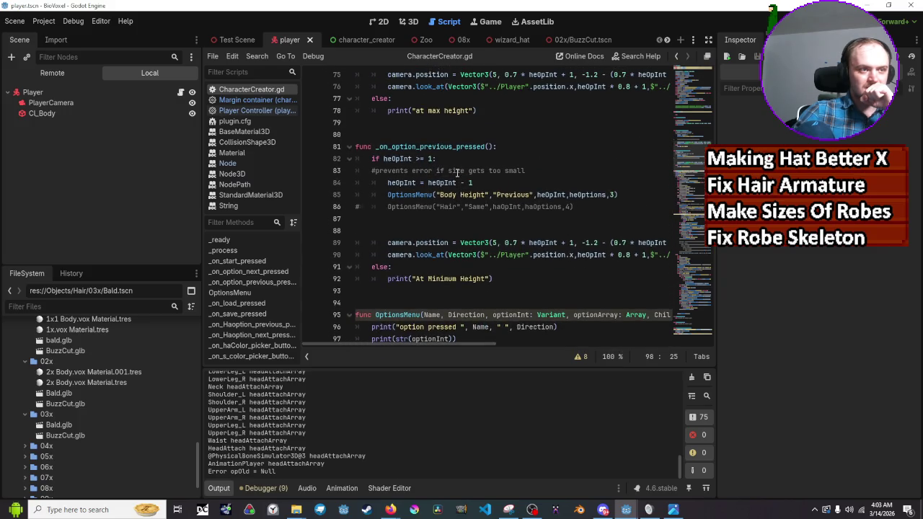
scroll(457, 173, up, 2)
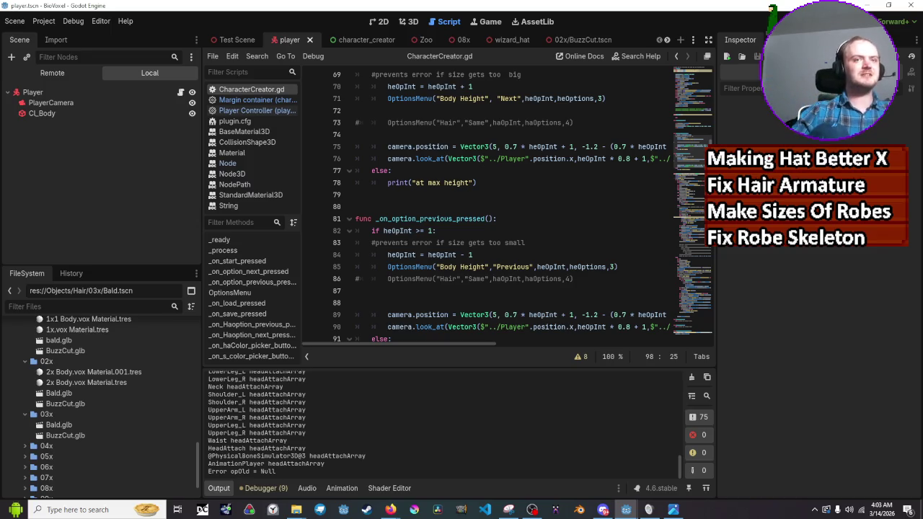
key(F5)
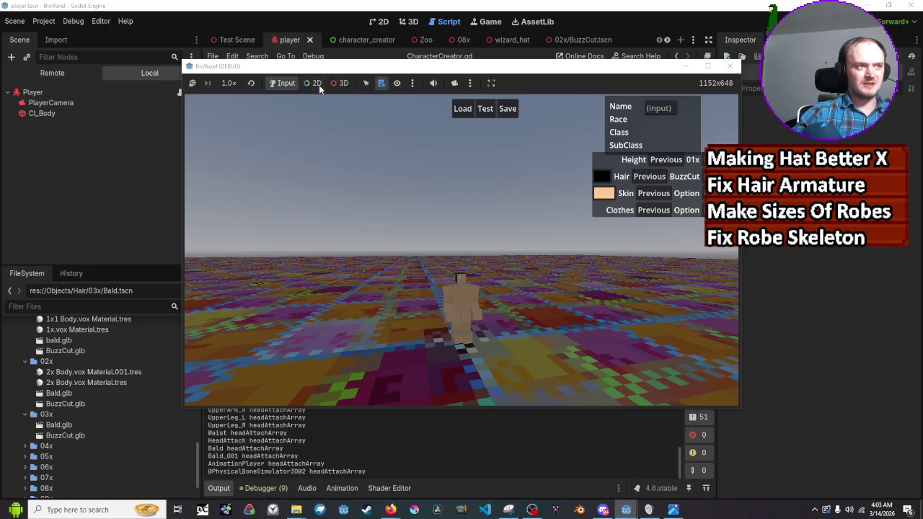
Step: List the nodes at the character's head using 3D mode and camera override, then close the game
click(340, 83)
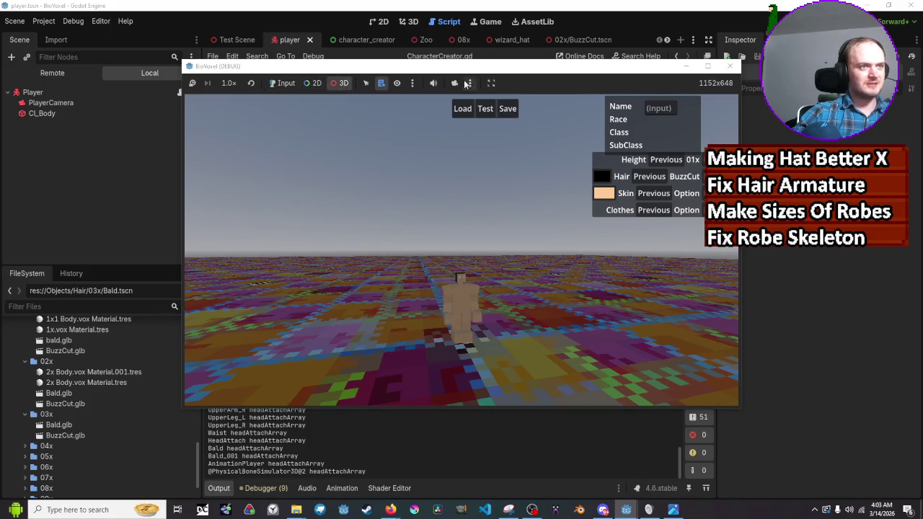
click(454, 83)
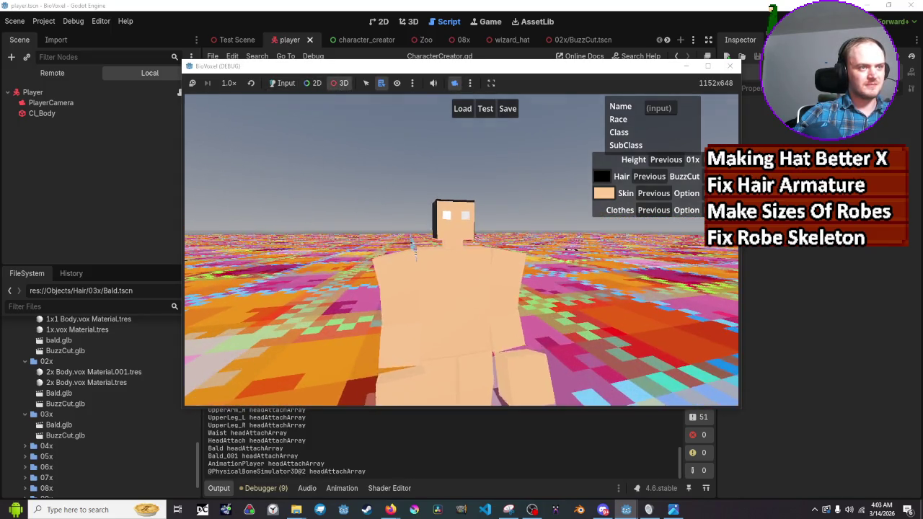
click(447, 214)
key(Escape)
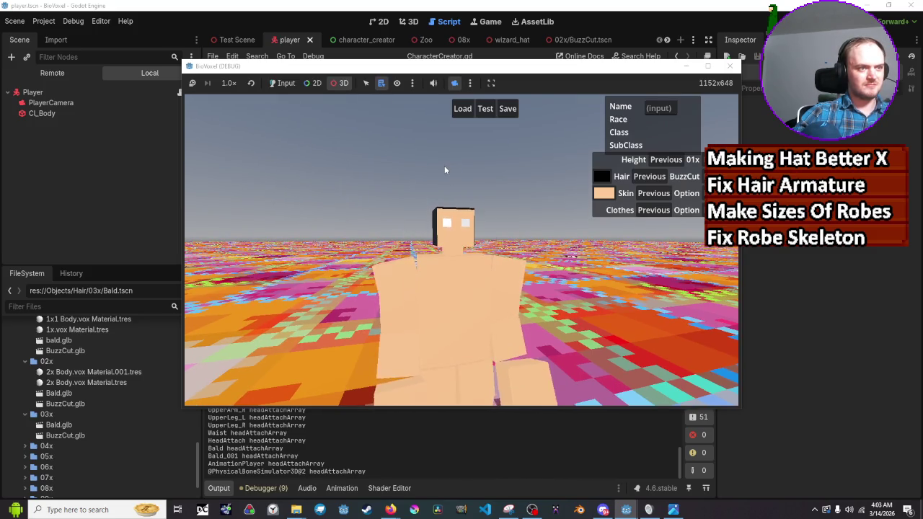
click(283, 83)
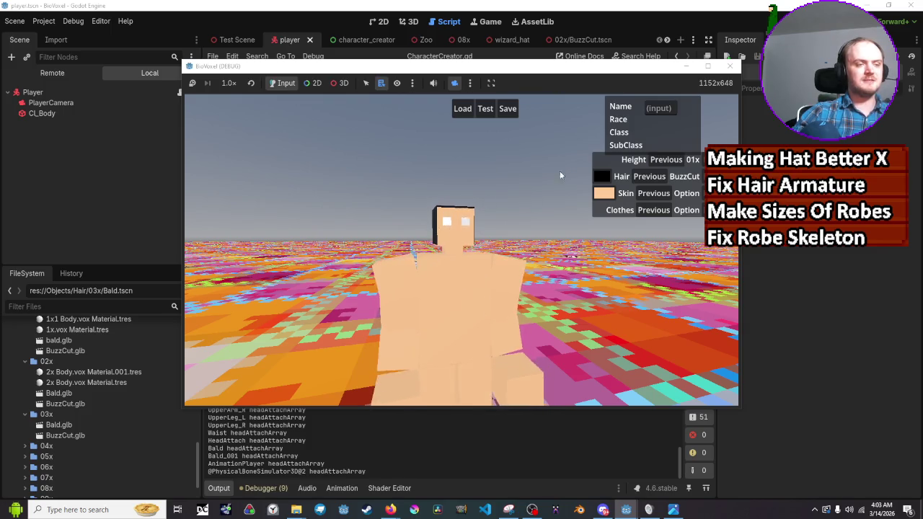
click(730, 65)
Step: Review the hair code in CharacterCreator.gd and select the HeadAttach find_child lookup
scroll(535, 167, up, 8)
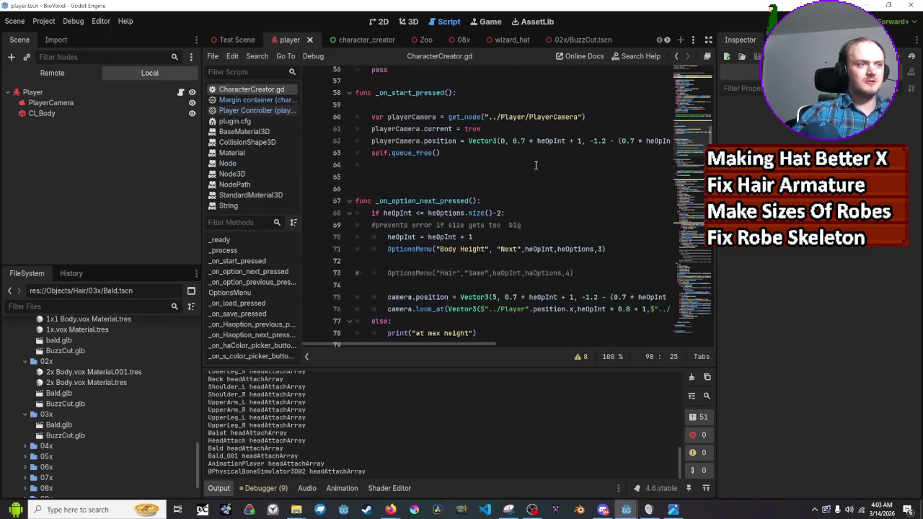
scroll(535, 167, up, 4)
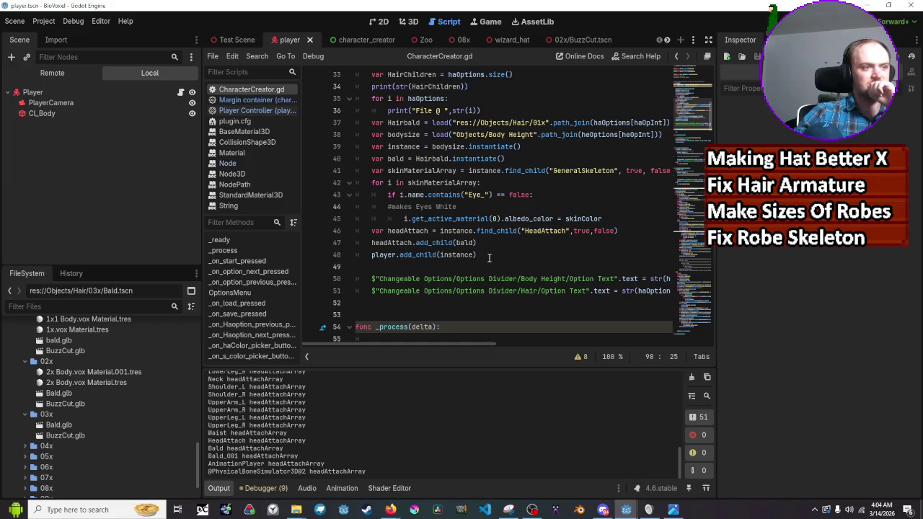
scroll(489, 257, up, 1)
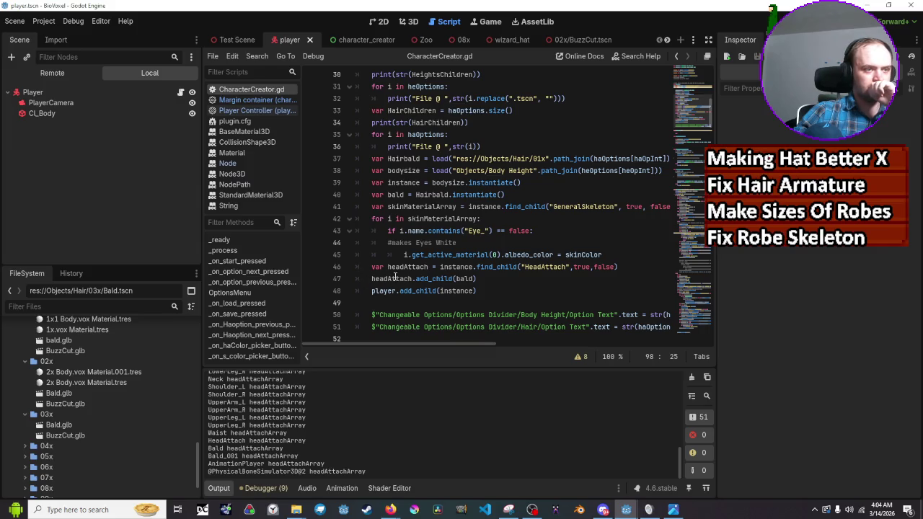
scroll(394, 280, down, 14)
scroll(394, 275, down, 9)
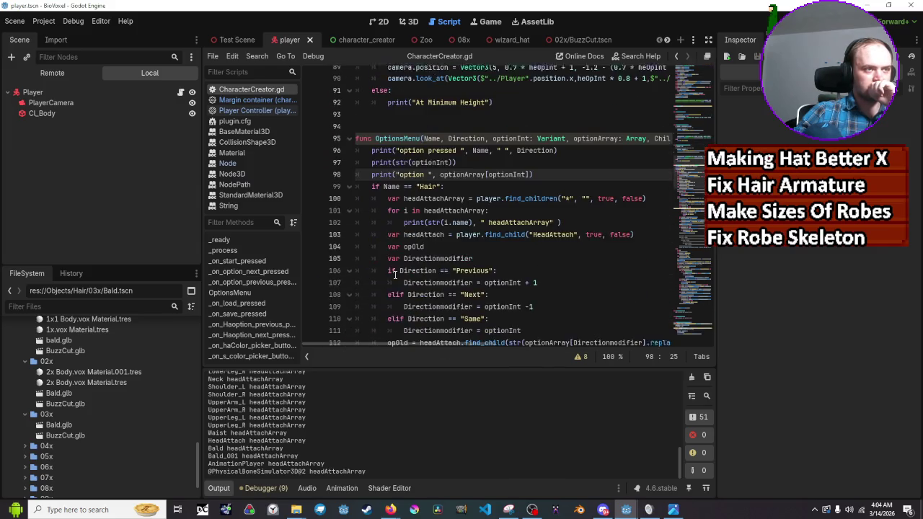
scroll(448, 267, down, 8)
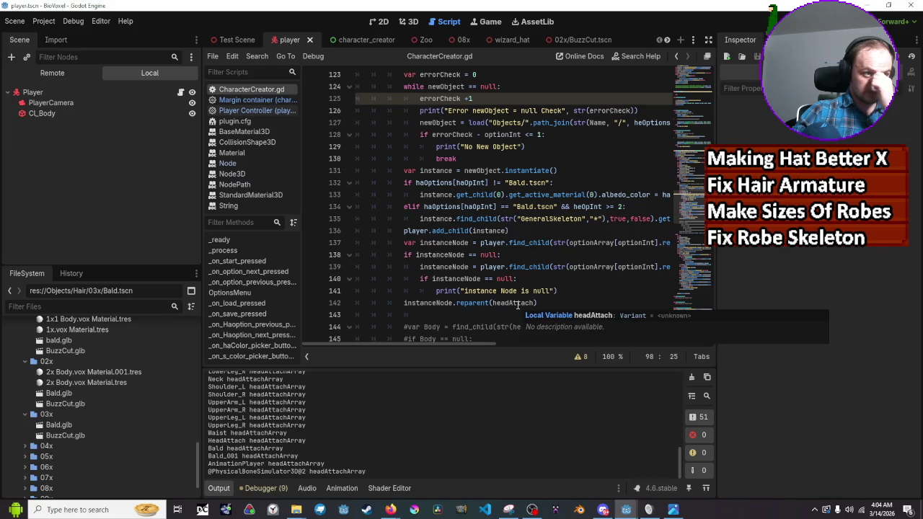
scroll(517, 304, up, 12)
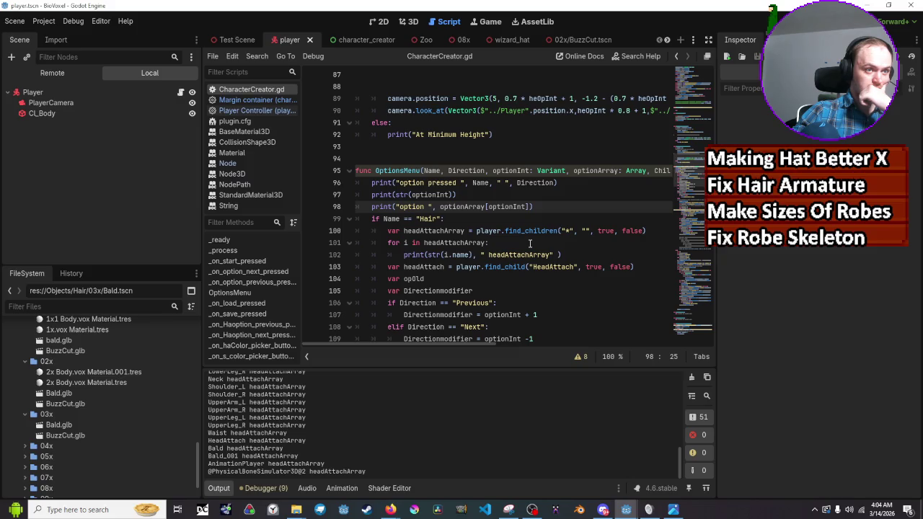
scroll(529, 242, down, 1)
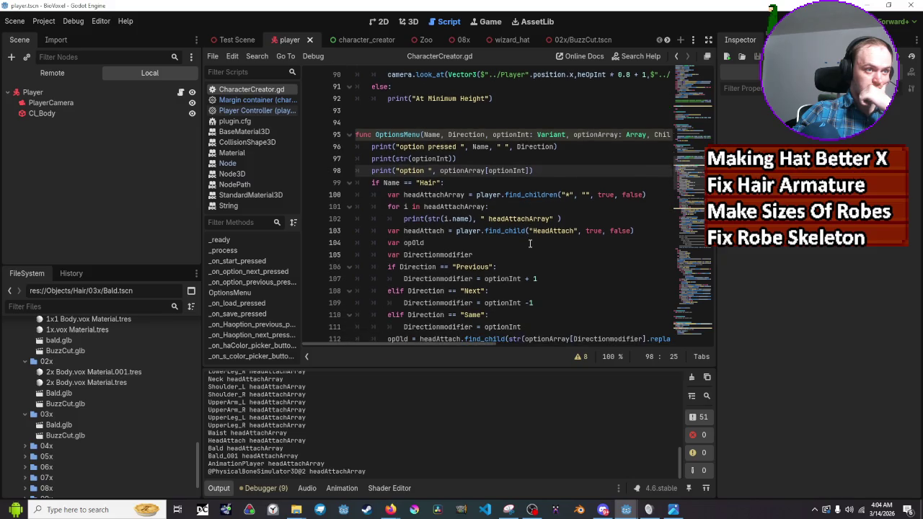
mouse_move(634, 230)
mouse_down()
mouse_move(504, 231)
mouse_move(501, 219)
mouse_move(424, 220)
mouse_move(404, 231)
mouse_up()
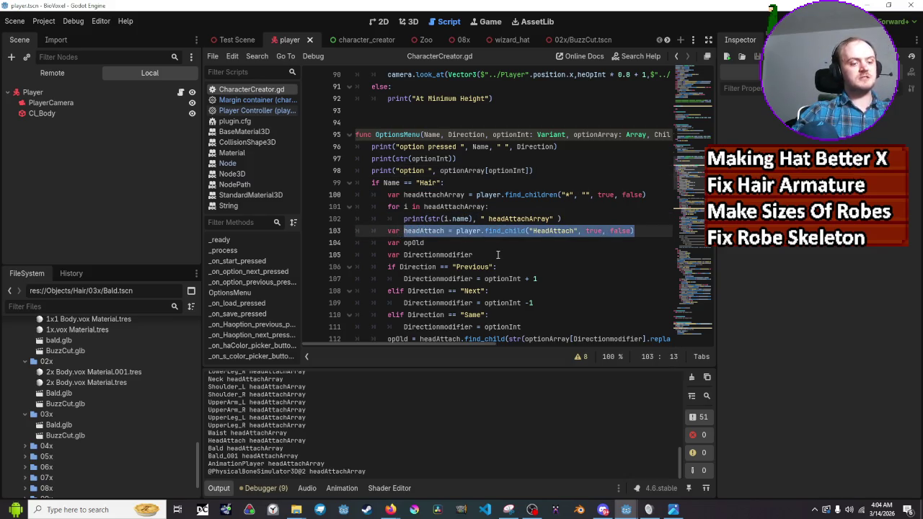
Step: Add and then undo a blank line after the old hair's queue_free(), and save the script
scroll(517, 261, down, 19)
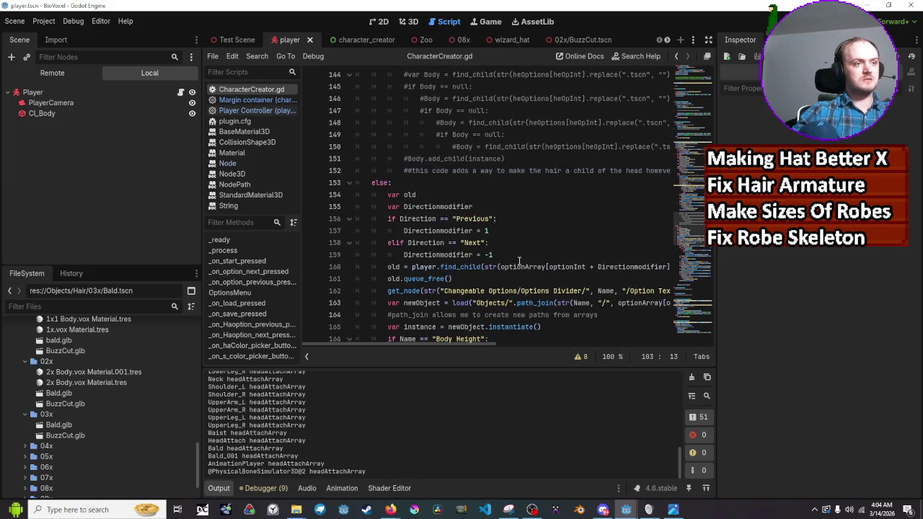
scroll(510, 255, down, 8)
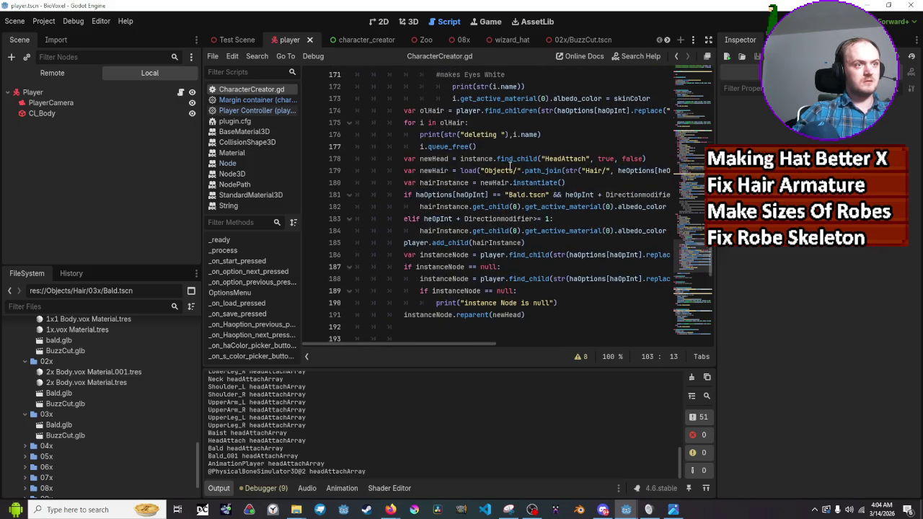
click(510, 148)
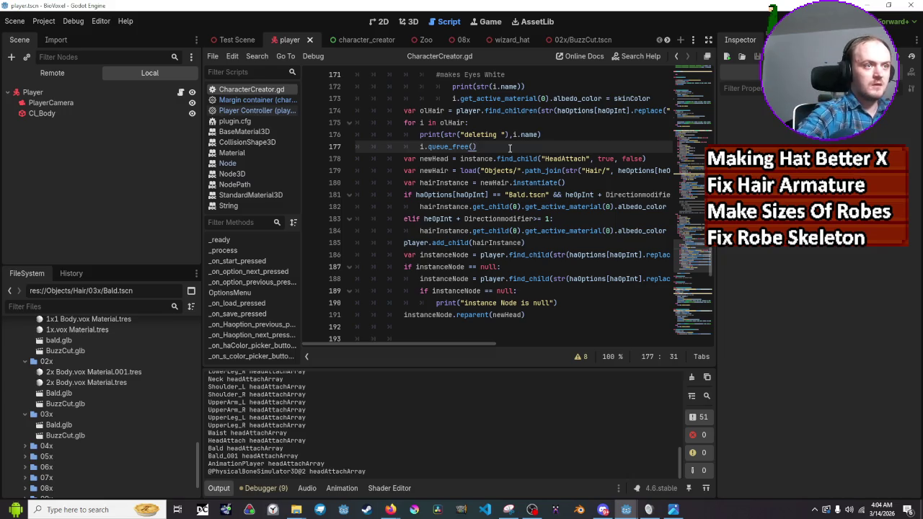
key(Return)
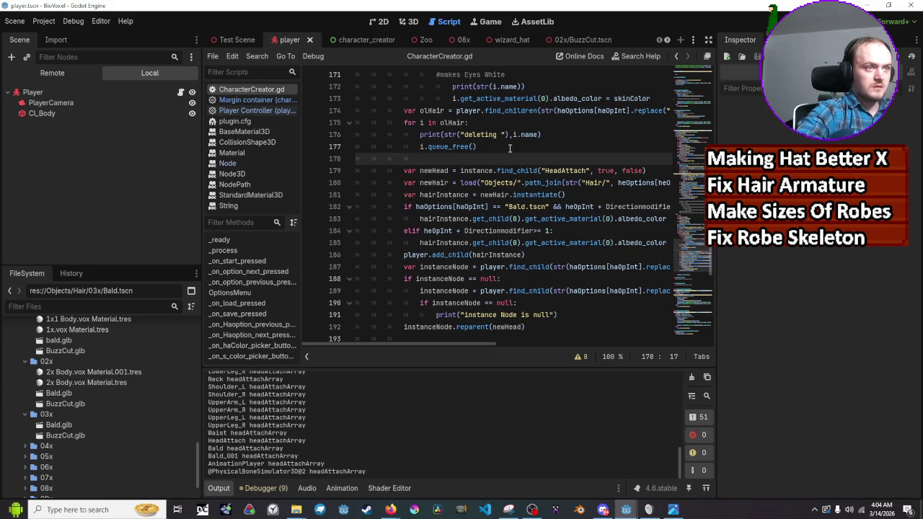
key(ctrl+z)
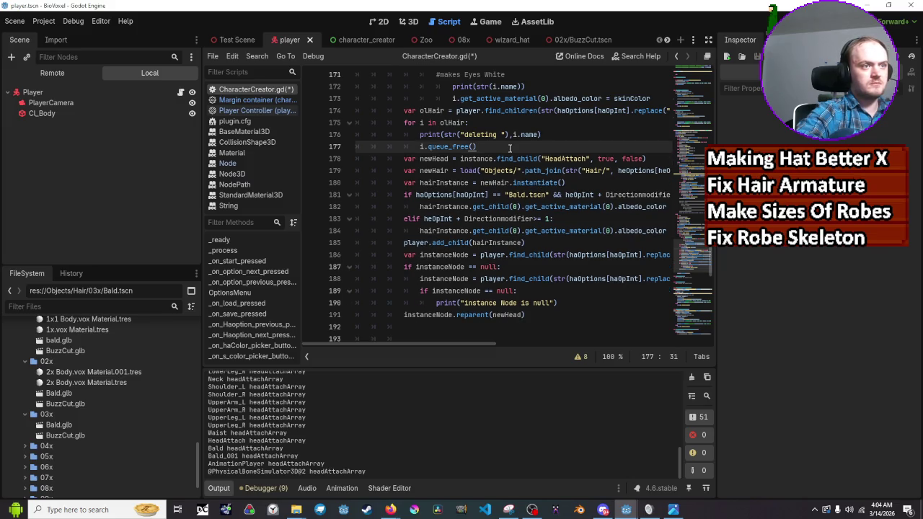
key(ctrl+s)
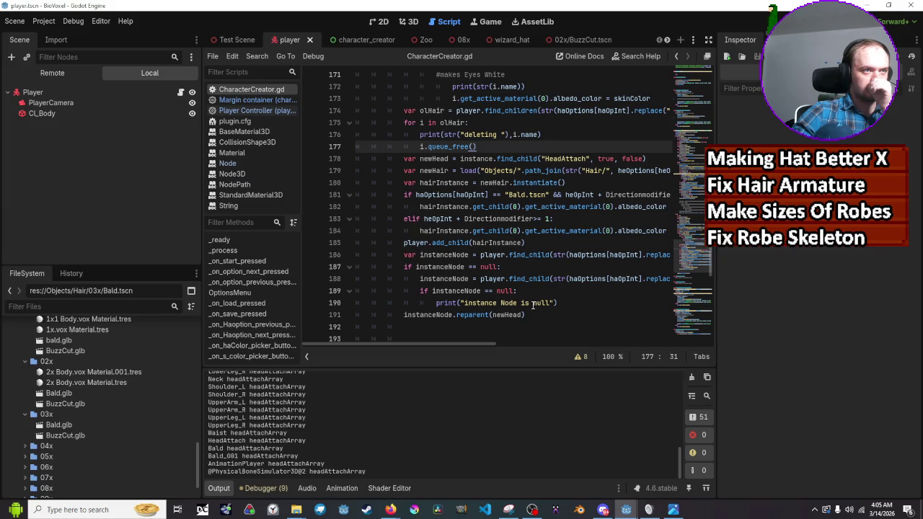
scroll(533, 305, up, 3)
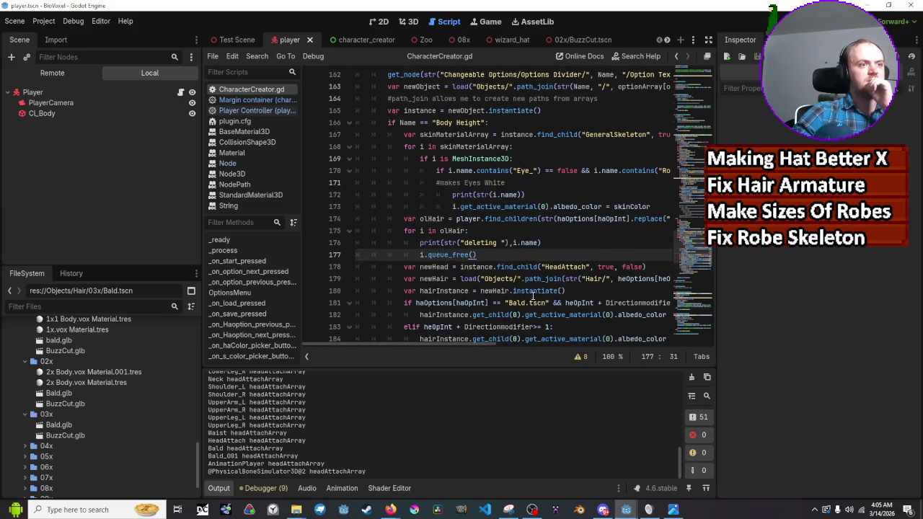
scroll(535, 184, up, 1)
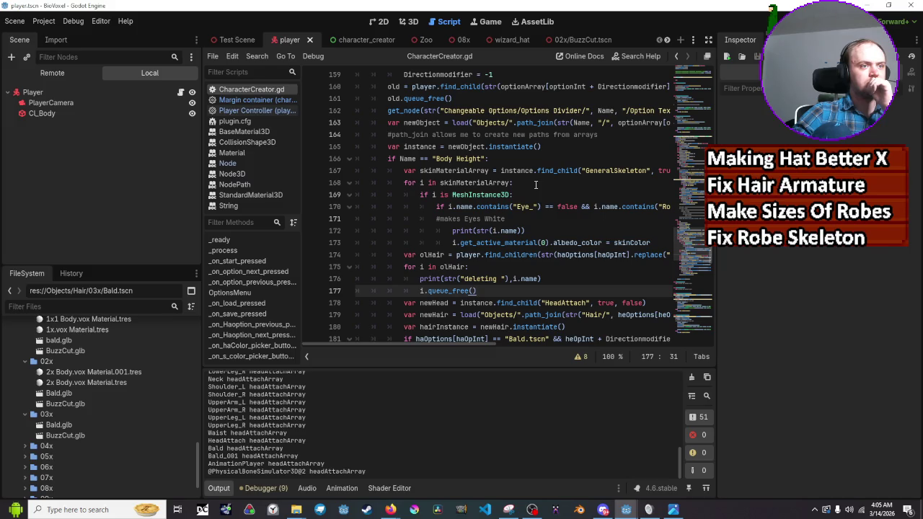
scroll(535, 184, up, 3)
scroll(534, 184, down, 6)
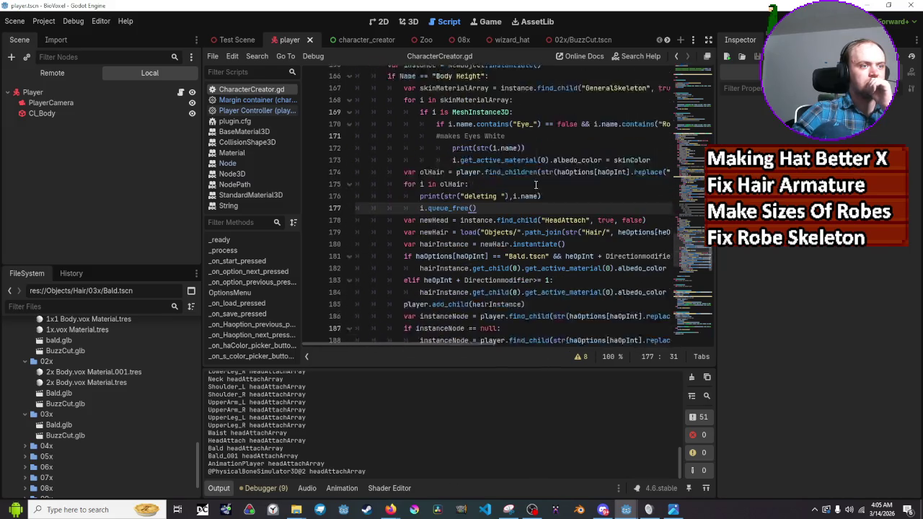
scroll(535, 185, up, 6)
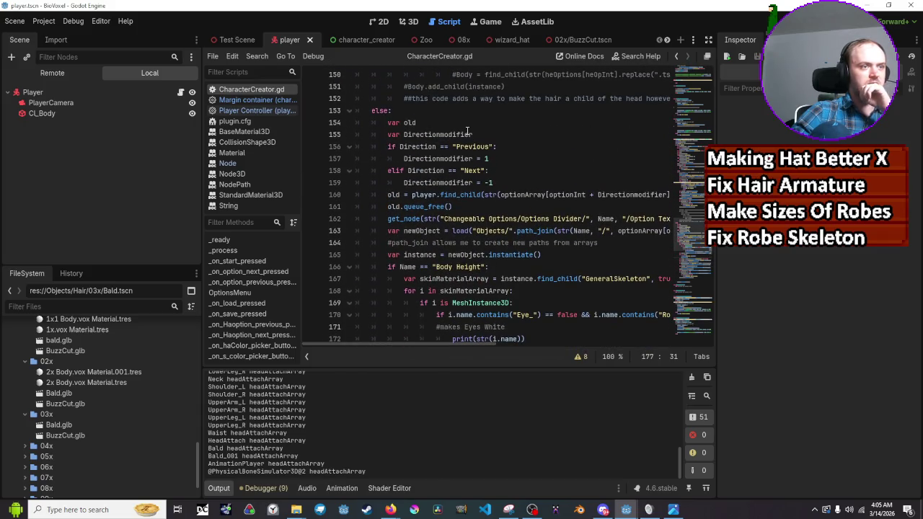
mouse_move(427, 207)
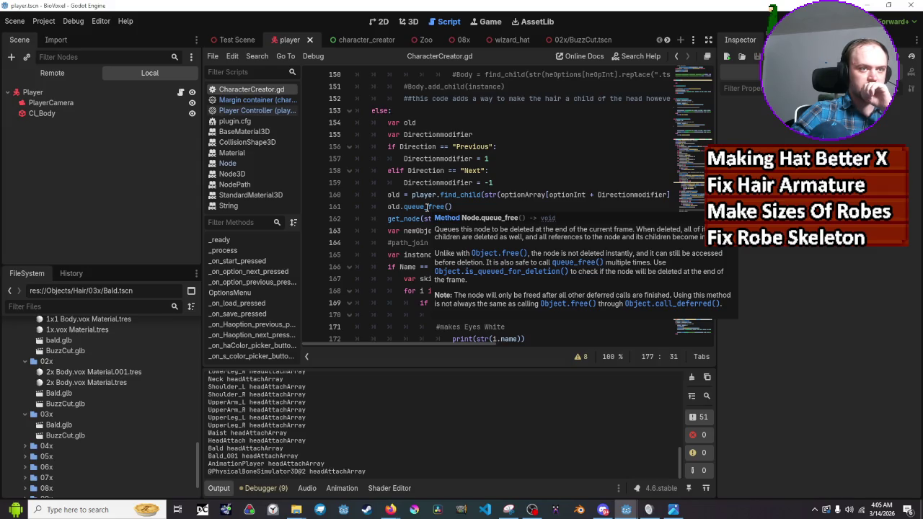
scroll(427, 207, down, 8)
scroll(426, 207, down, 2)
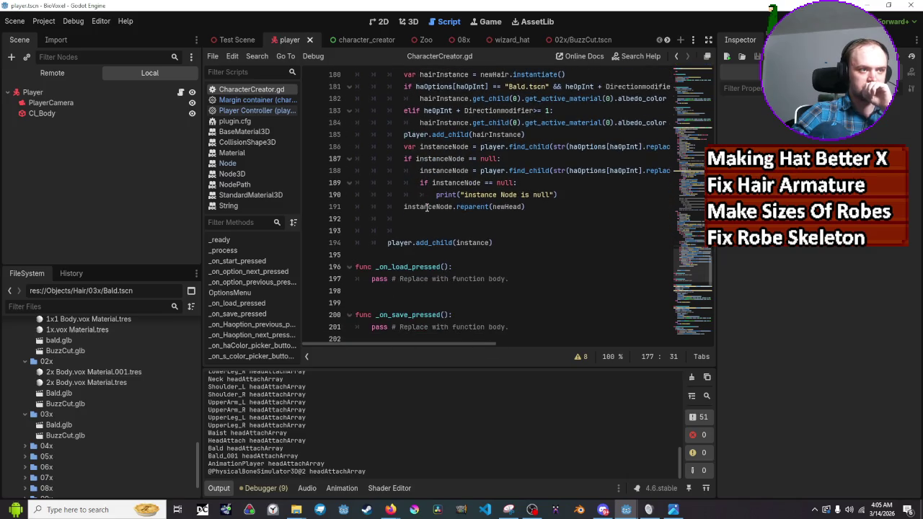
scroll(427, 207, up, 1)
scroll(427, 207, up, 1)
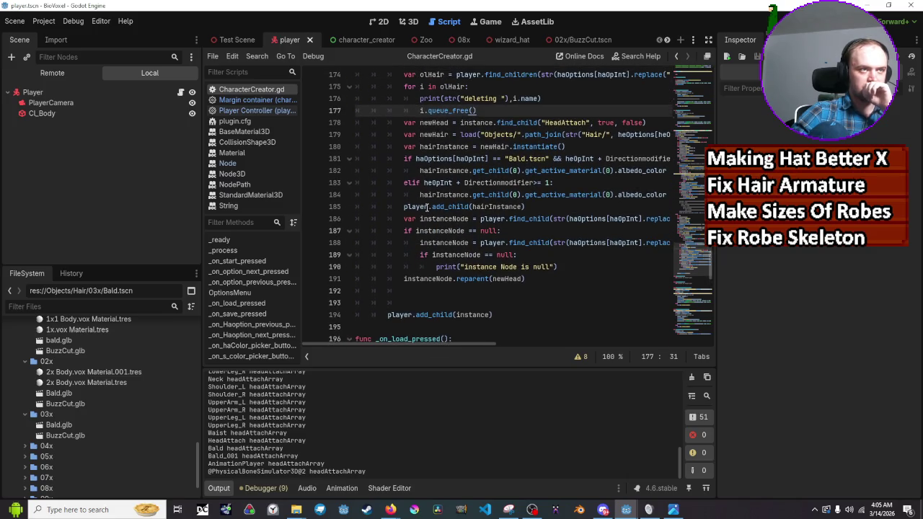
scroll(426, 207, up, 1)
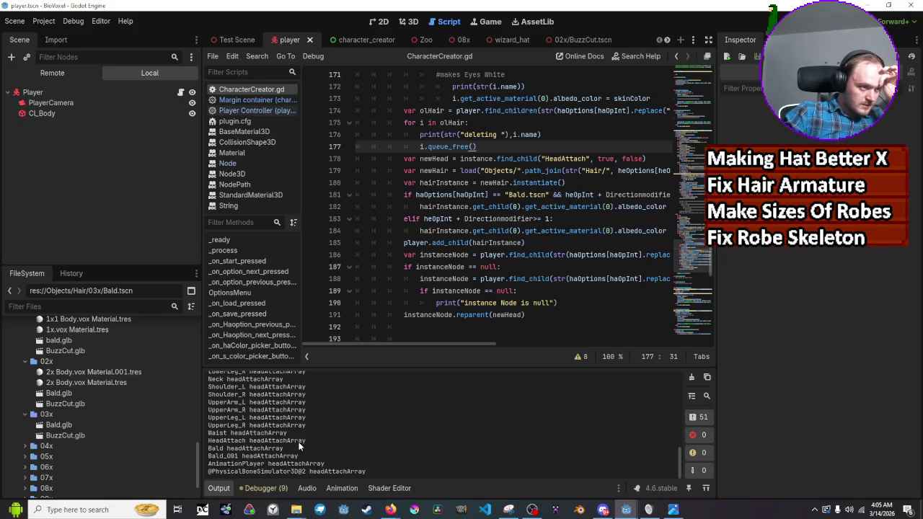
key(F5)
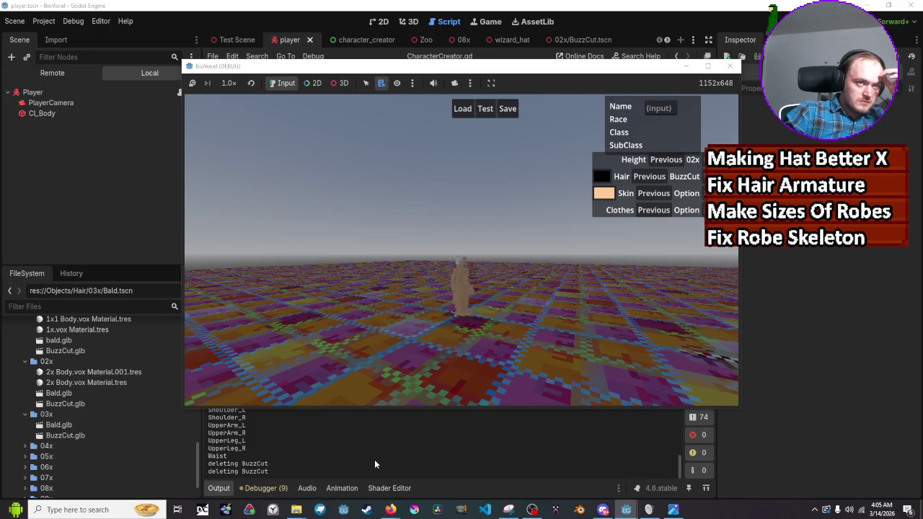
Step: Bring the script editor in front of the game and review the 'Hair Previous' and 'Bald.tscn' log lines
key(F8)
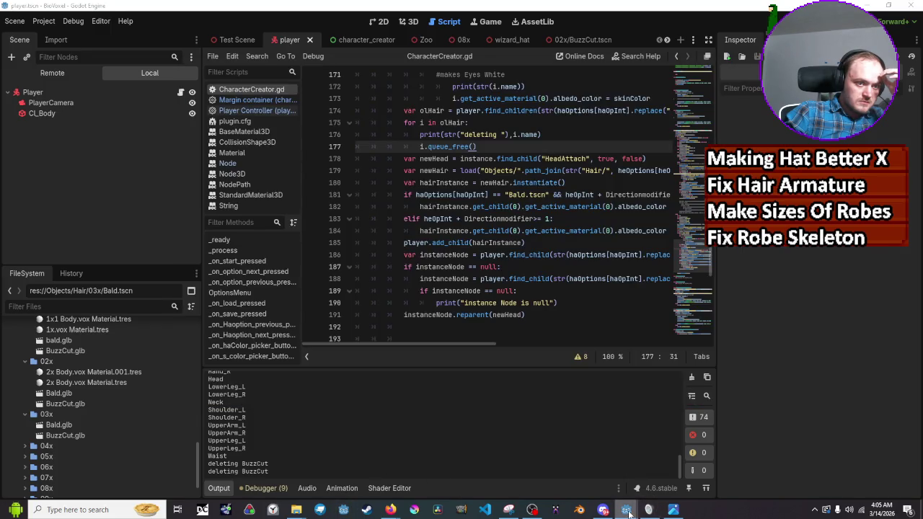
mouse_move(626, 509)
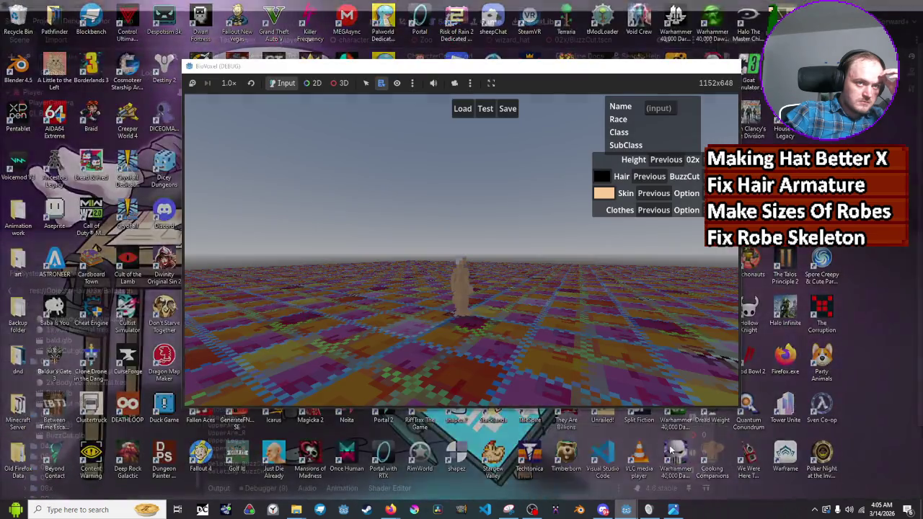
click(674, 469)
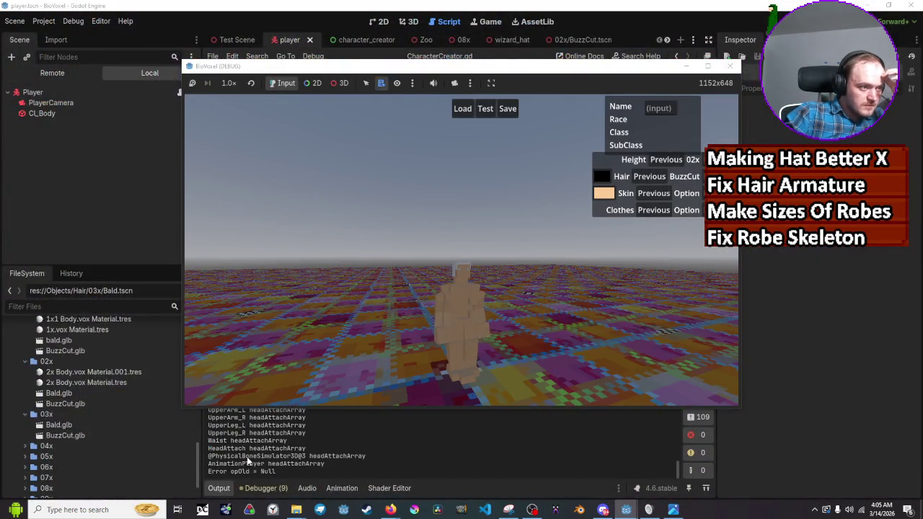
click(248, 456)
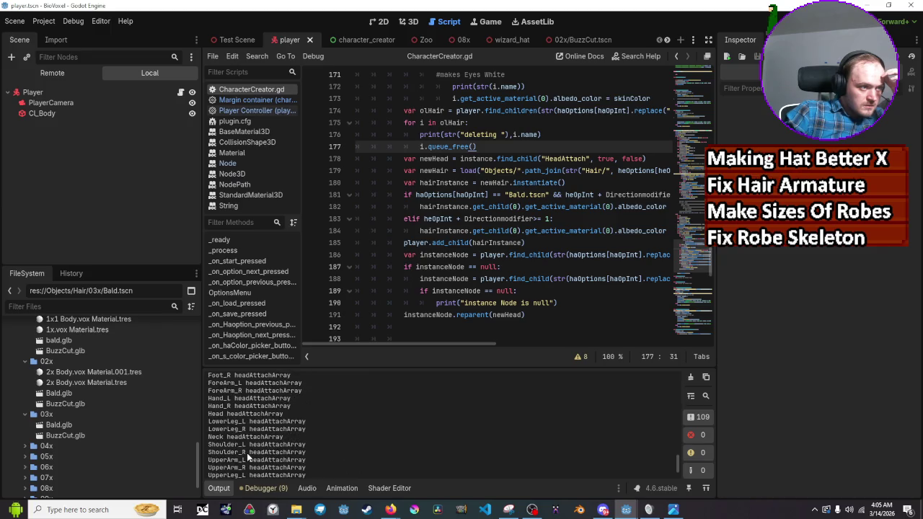
scroll(247, 456, up, 10)
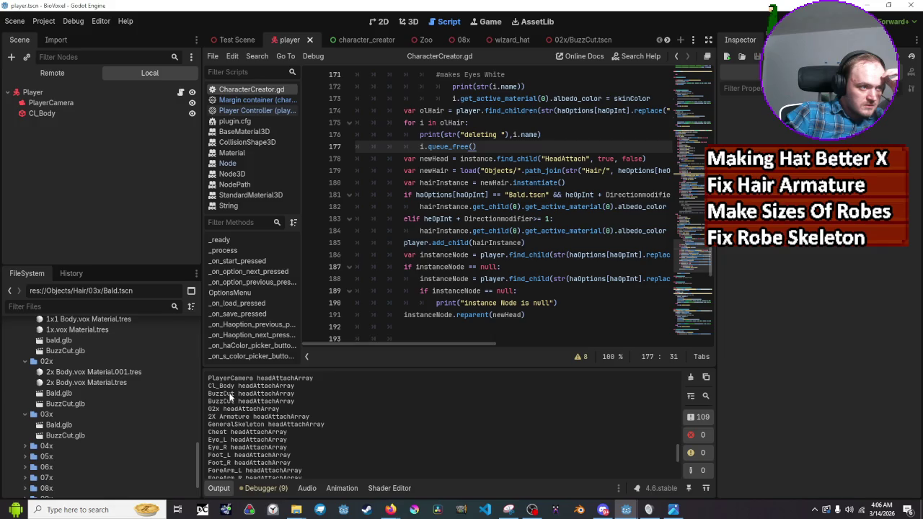
scroll(231, 400, up, 3)
scroll(226, 425, down, 1)
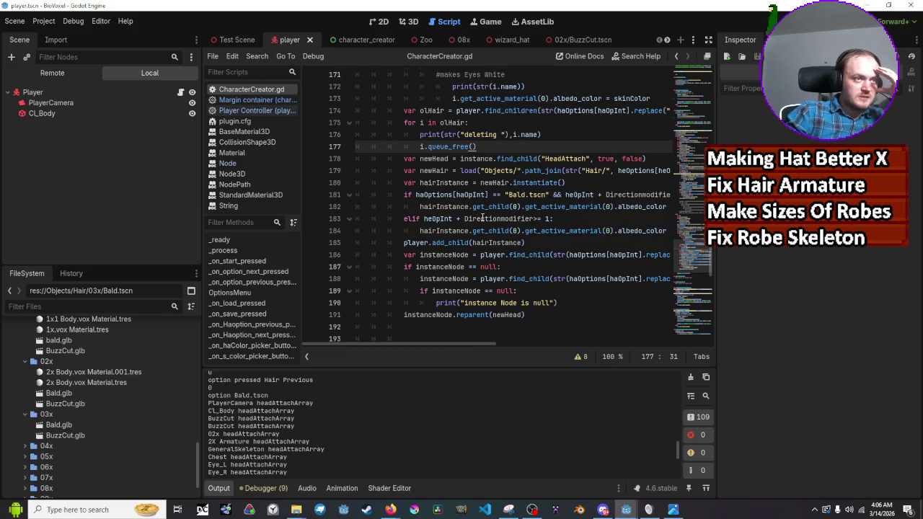
scroll(481, 218, up, 1)
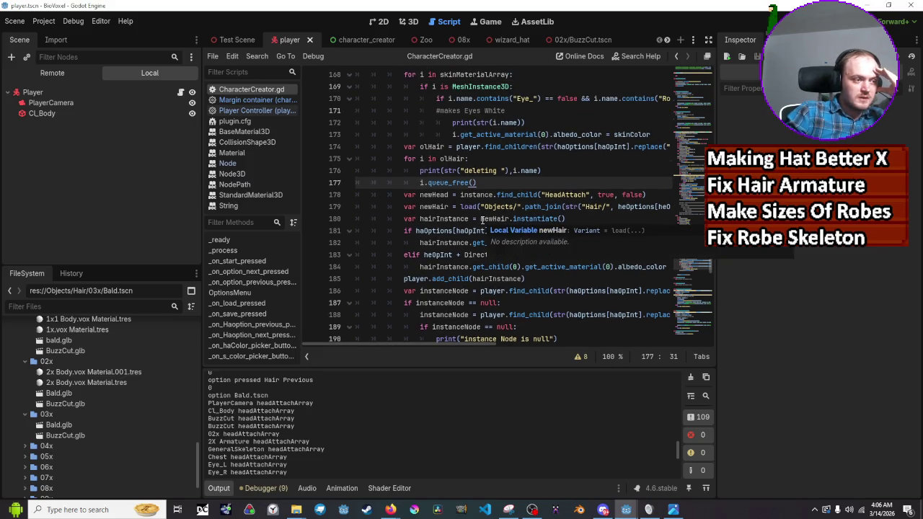
scroll(337, 414, down, 5)
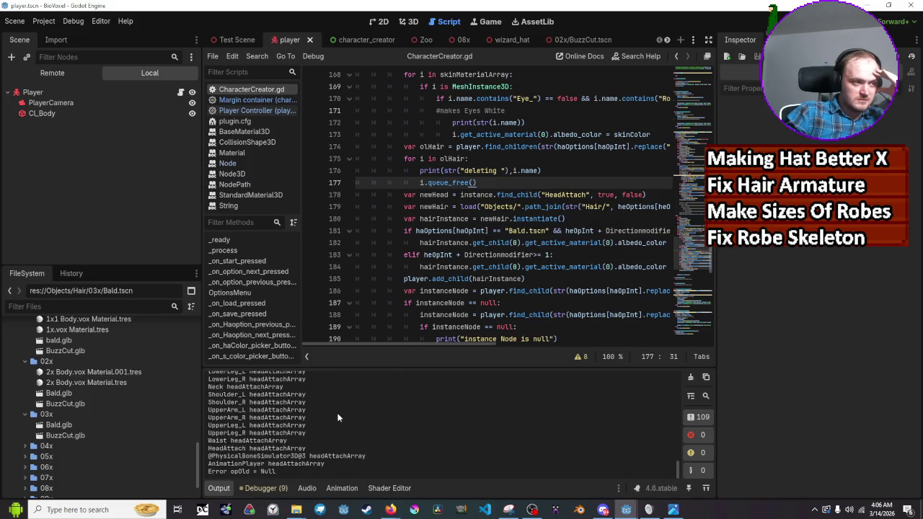
scroll(335, 417, up, 10)
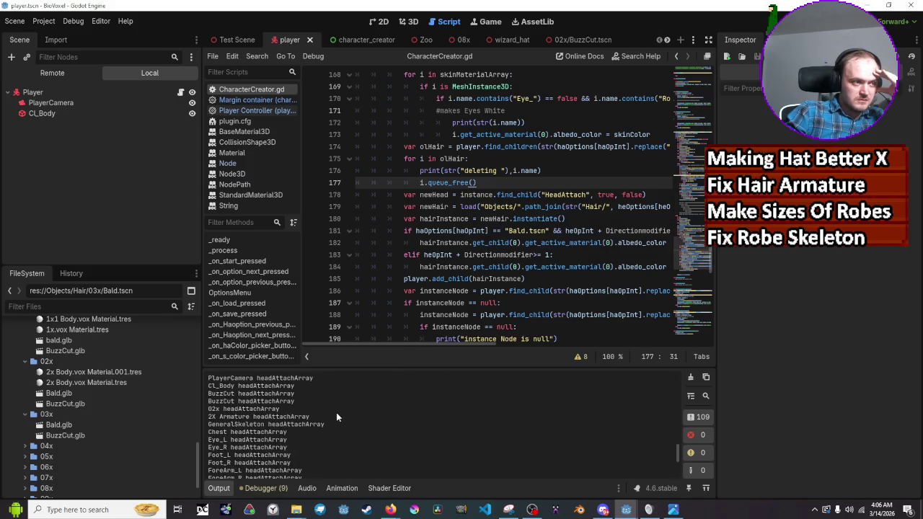
scroll(522, 202, up, 8)
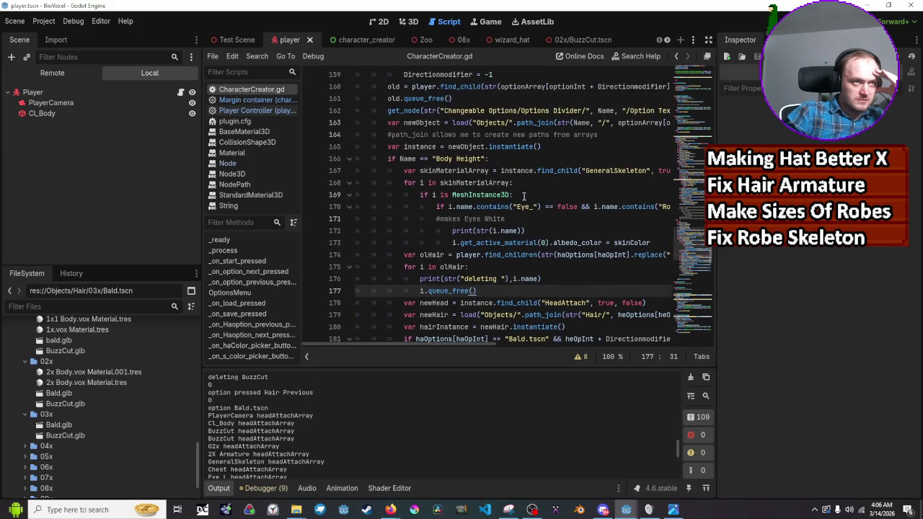
scroll(522, 202, up, 10)
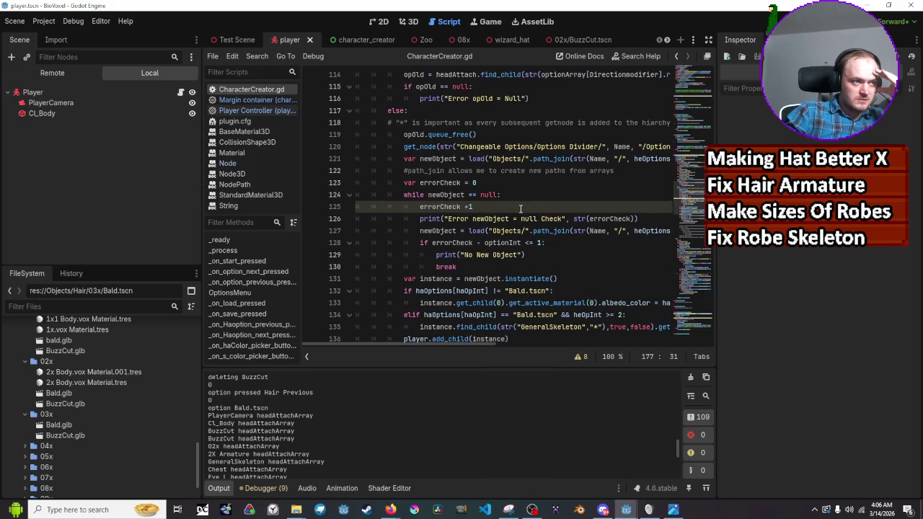
scroll(402, 431, down, 10)
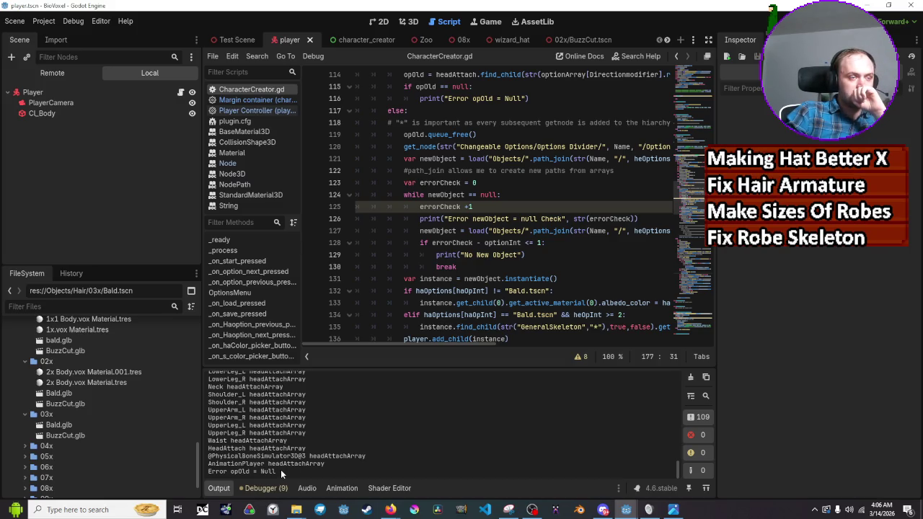
scroll(497, 283, up, 4)
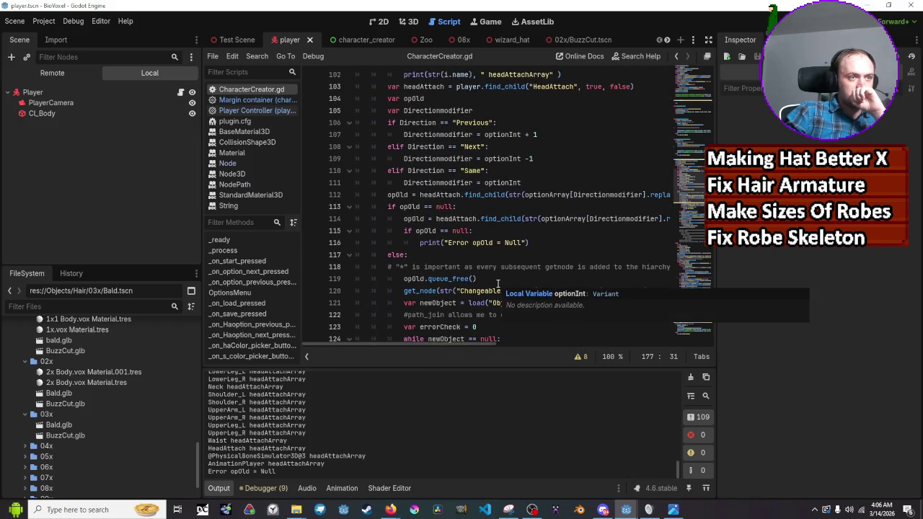
mouse_move(444, 345)
mouse_down()
mouse_move(479, 350)
mouse_move(462, 354)
mouse_up()
click(408, 195)
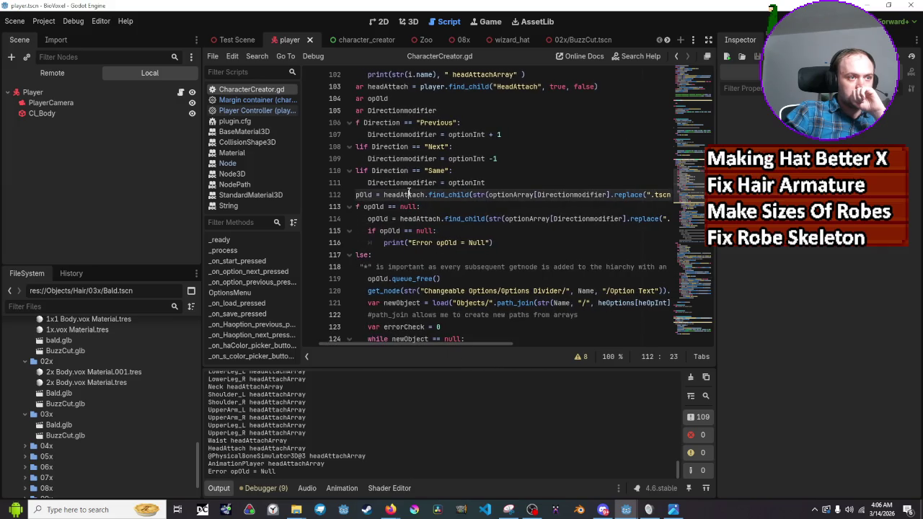
Step: Replace headAttach with player on lines 112 and 114, save, and relaunch the game
double_click(408, 194)
text(play)
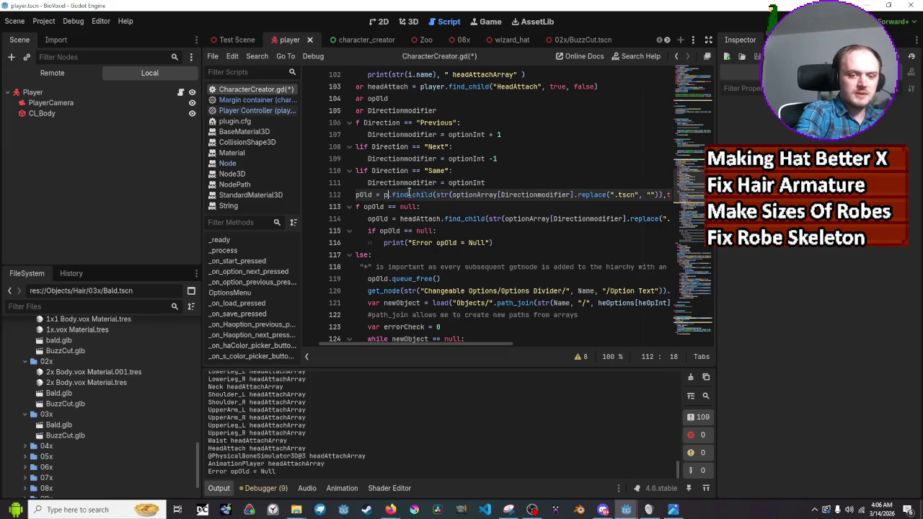
text(er)
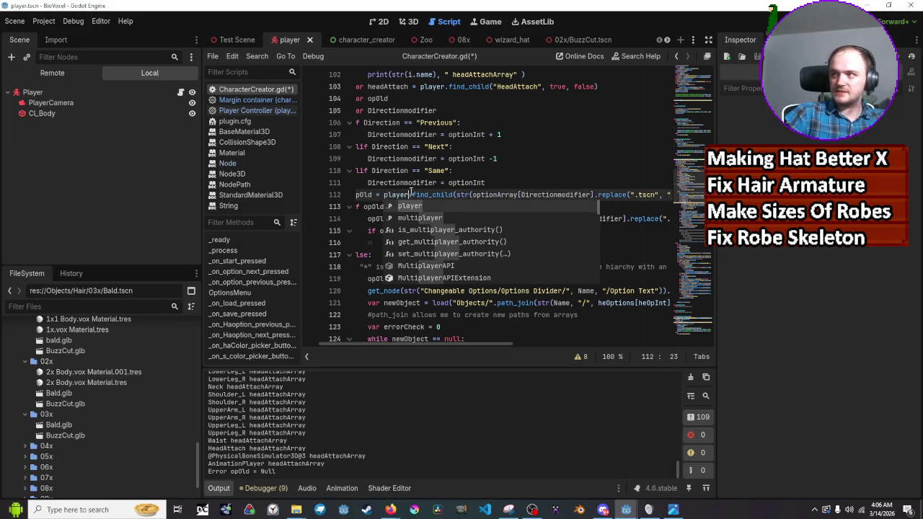
click(420, 183)
double_click(419, 219)
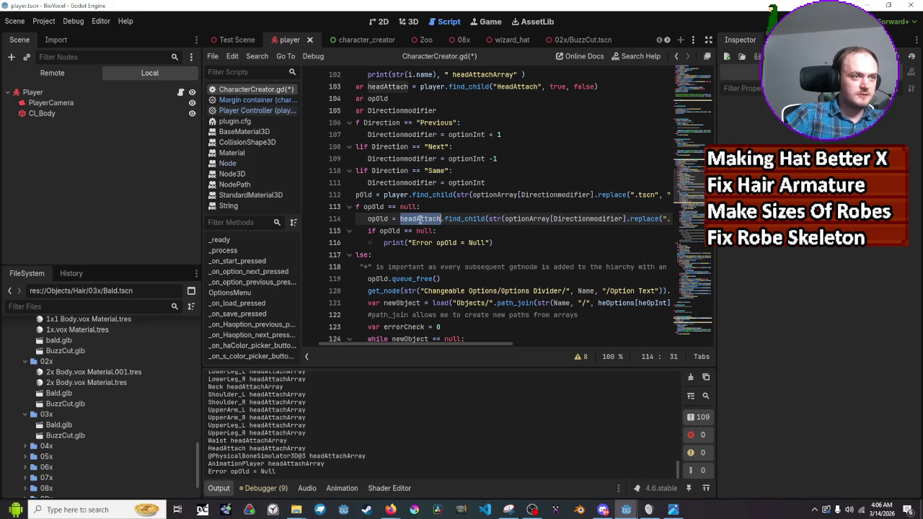
text(player)
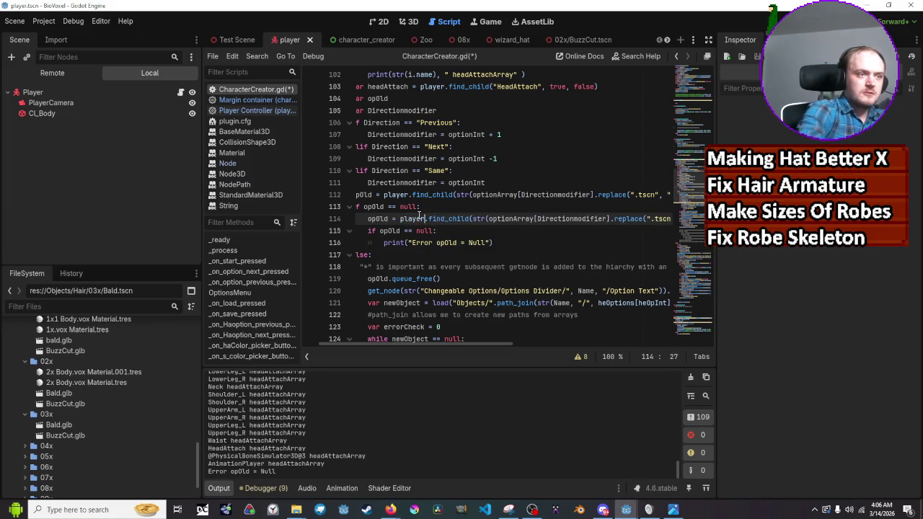
click(486, 150)
key(ctrl+s)
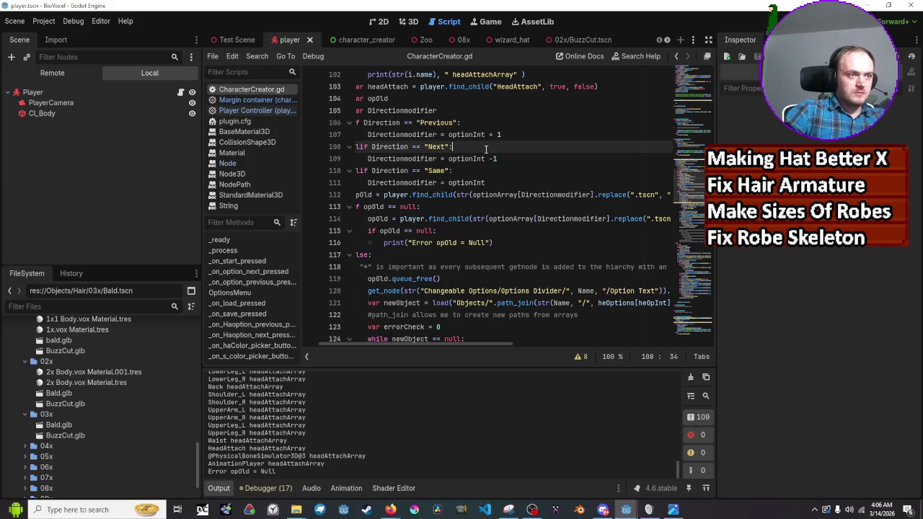
key(F5)
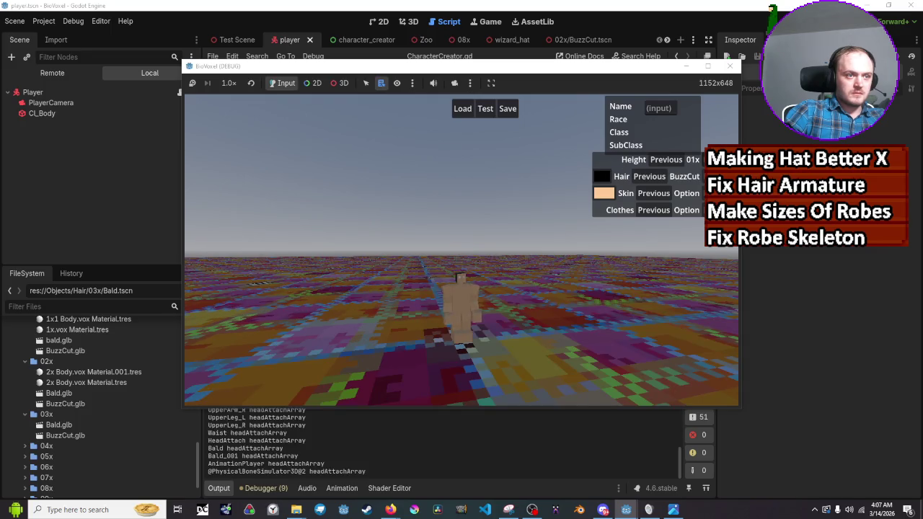
Step: Cycle the hair between Bald and BuzzCut, and the height between 01x and 02x
click(654, 177)
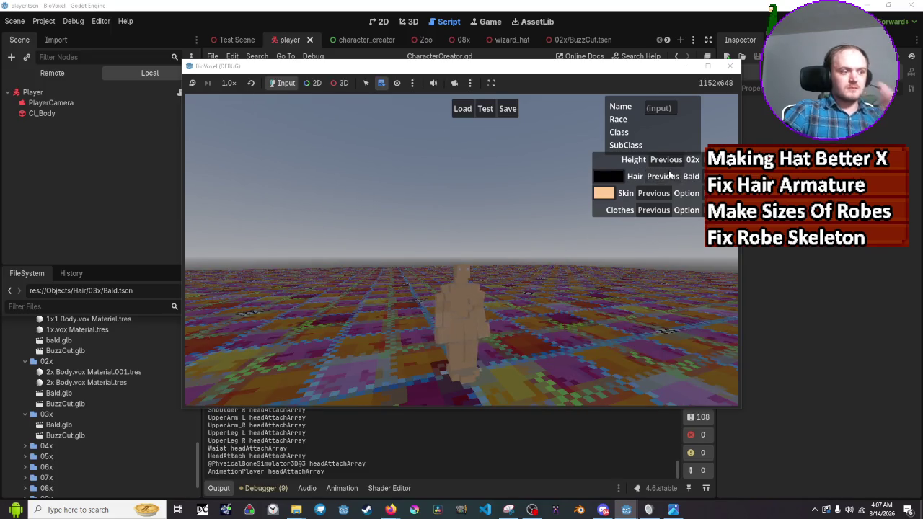
click(694, 176)
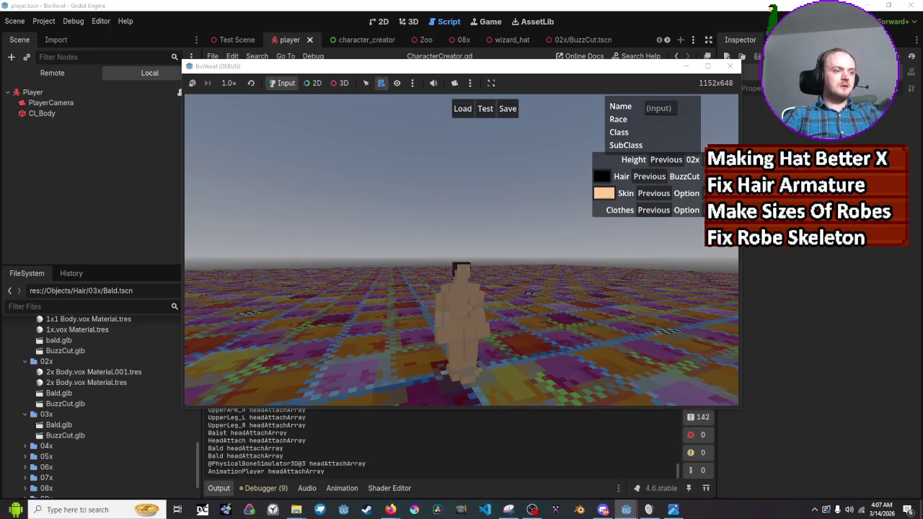
click(648, 177)
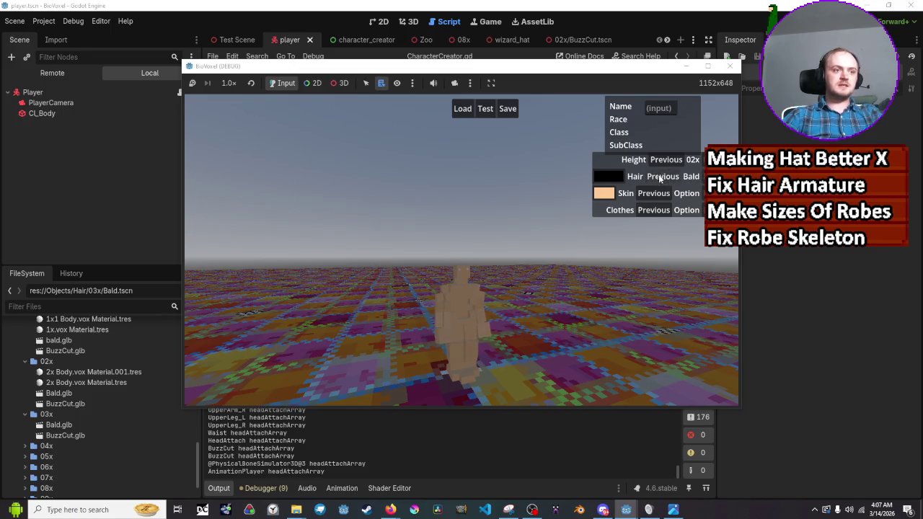
click(649, 177)
click(670, 177)
click(671, 176)
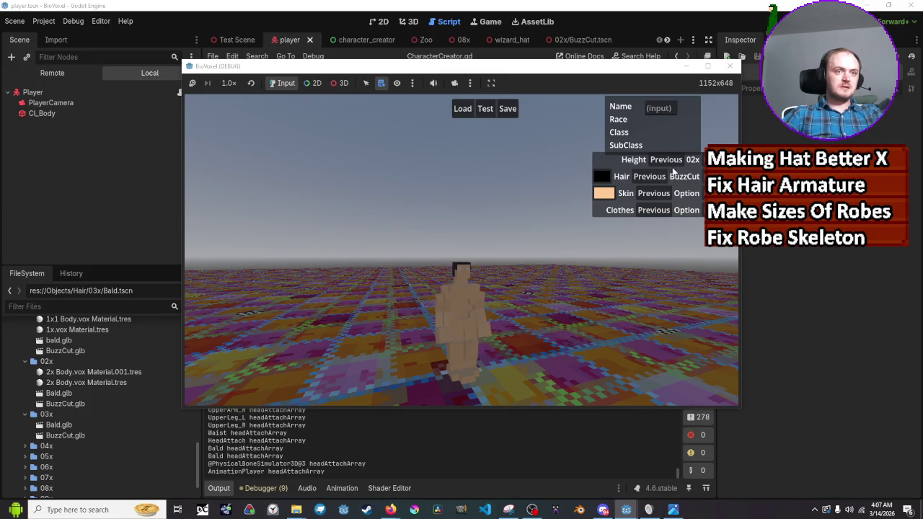
click(665, 160)
click(665, 160)
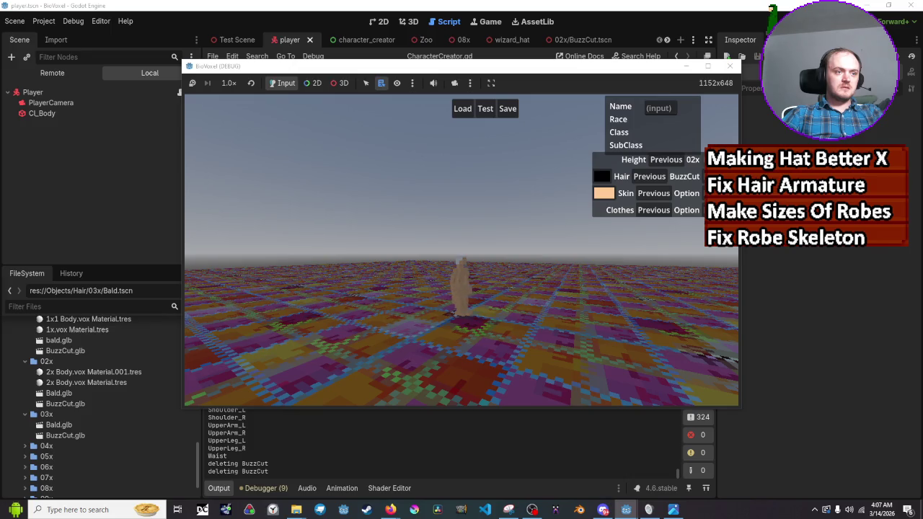
Step: Zoom in on the head with 3D mode and camera override, then stop the game
click(344, 84)
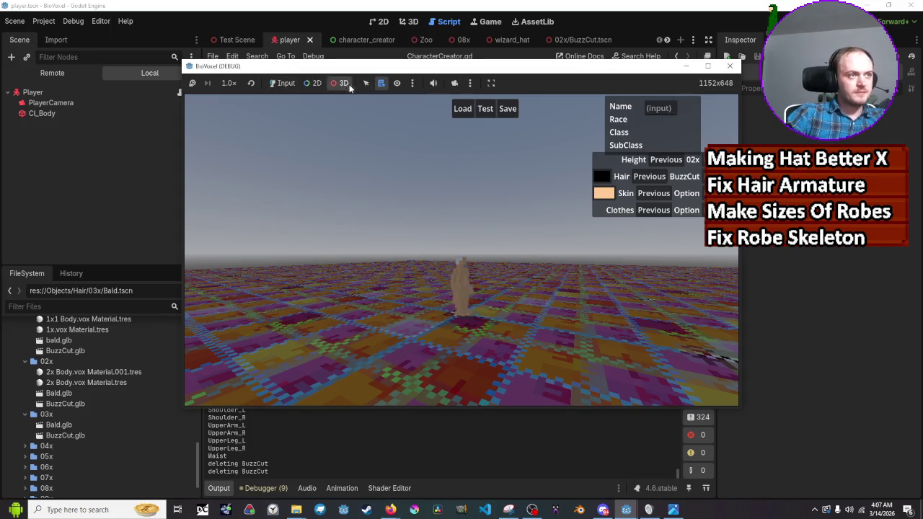
click(453, 83)
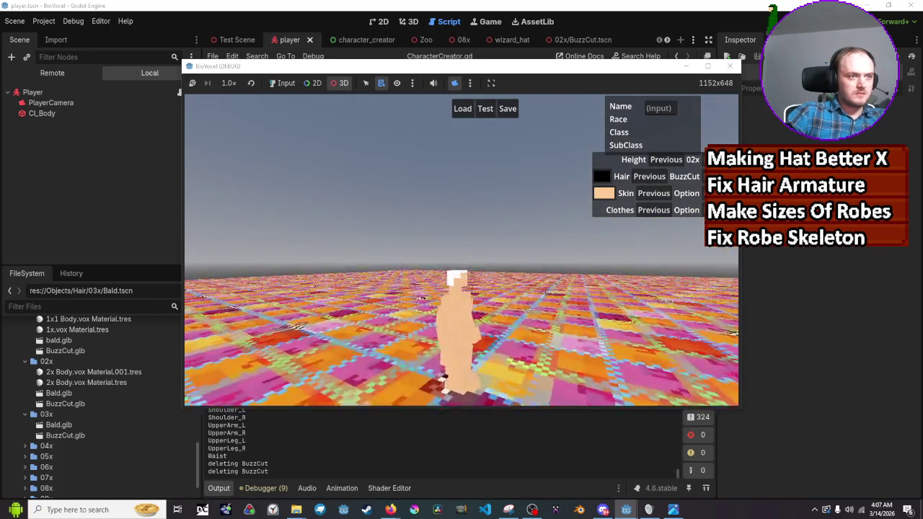
scroll(601, 156, up, 5)
scroll(601, 156, down, 5)
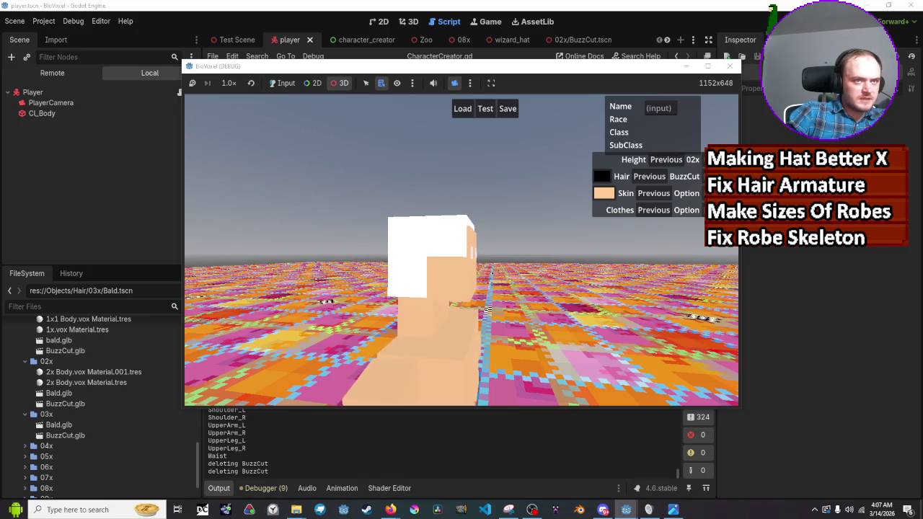
key(F8)
scroll(587, 210, down, 20)
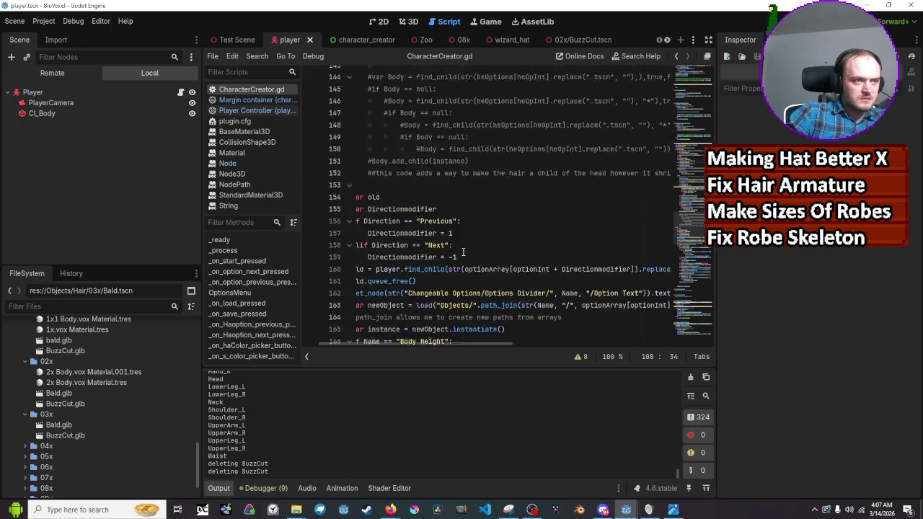
scroll(465, 253, up, 3)
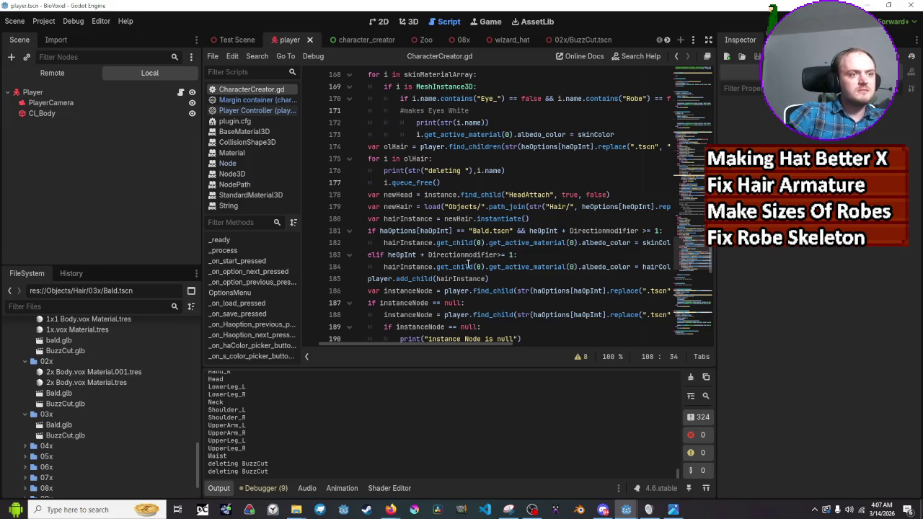
scroll(468, 264, up, 4)
scroll(487, 268, up, 8)
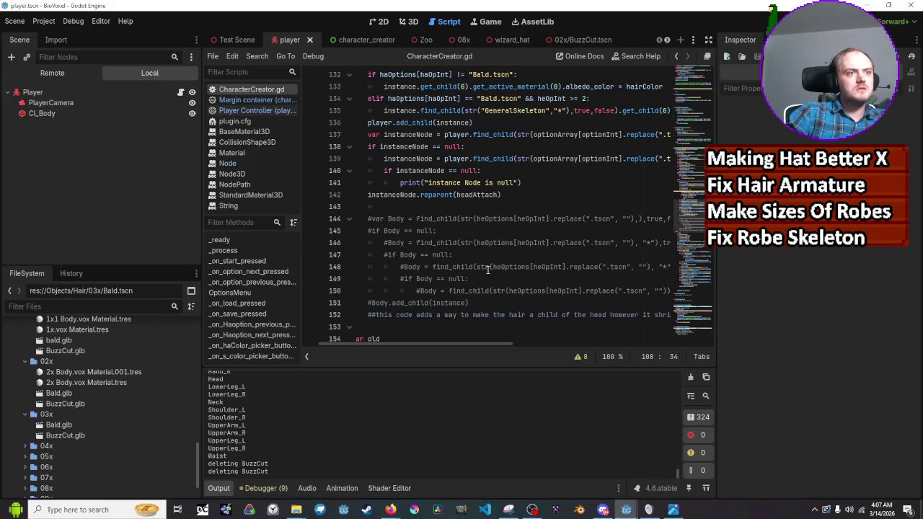
scroll(487, 269, up, 2)
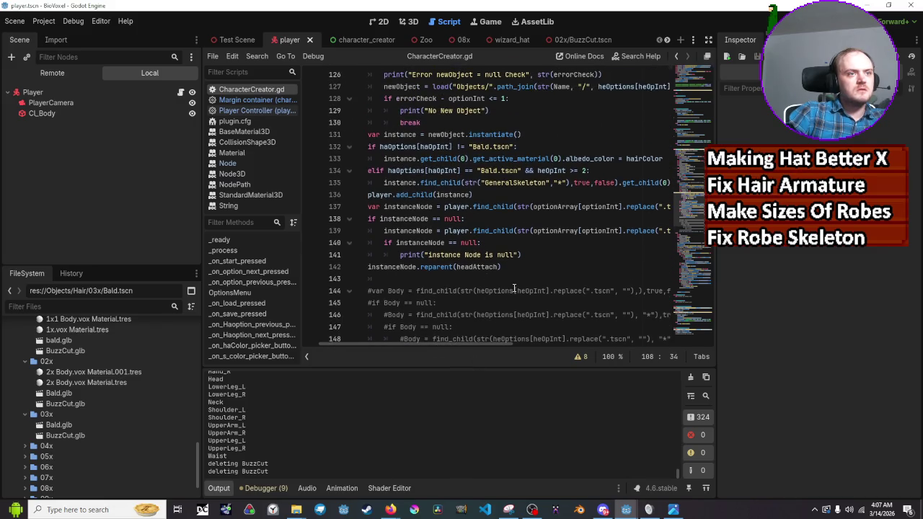
scroll(514, 288, up, 2)
scroll(514, 289, down, 1)
scroll(514, 288, down, 13)
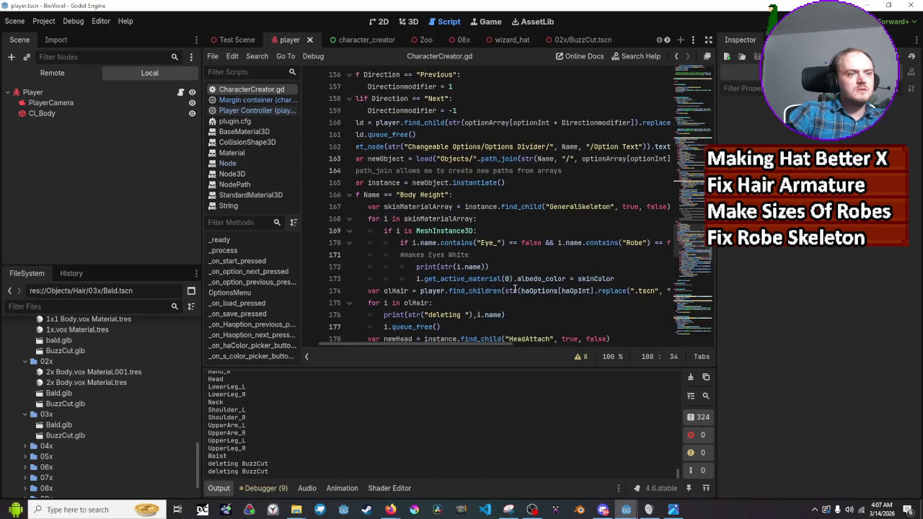
scroll(515, 288, up, 2)
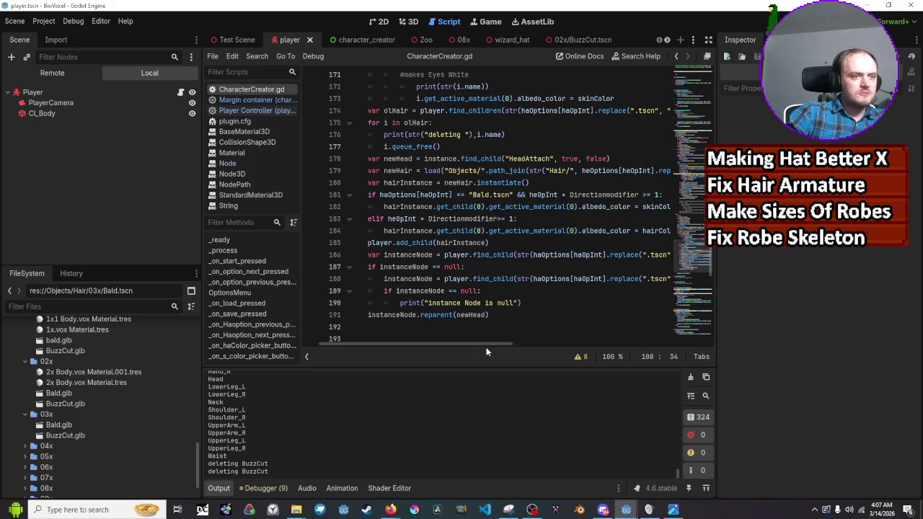
mouse_move(491, 344)
mouse_down()
mouse_move(541, 345)
mouse_move(492, 344)
mouse_move(525, 343)
mouse_up()
scroll(494, 306, down, 10)
scroll(495, 307, down, 4)
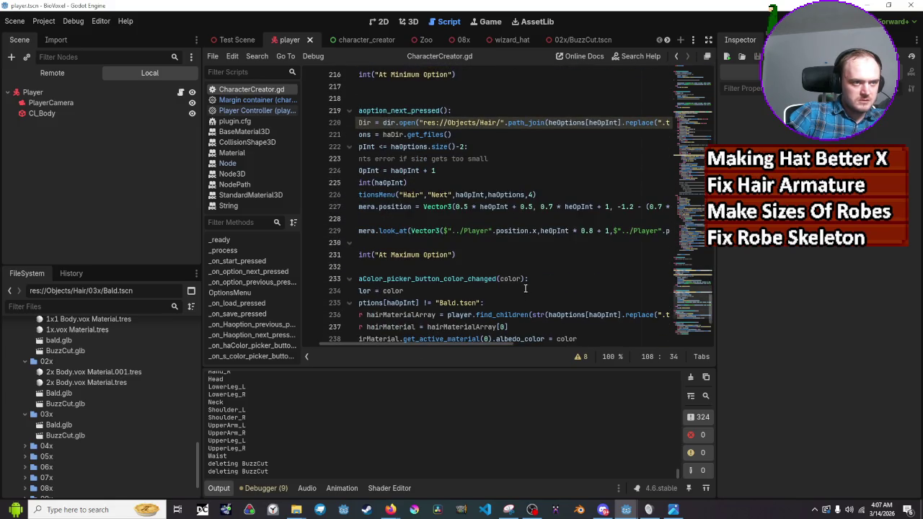
scroll(504, 299, down, 2)
scroll(530, 287, up, 2)
scroll(531, 287, down, 1)
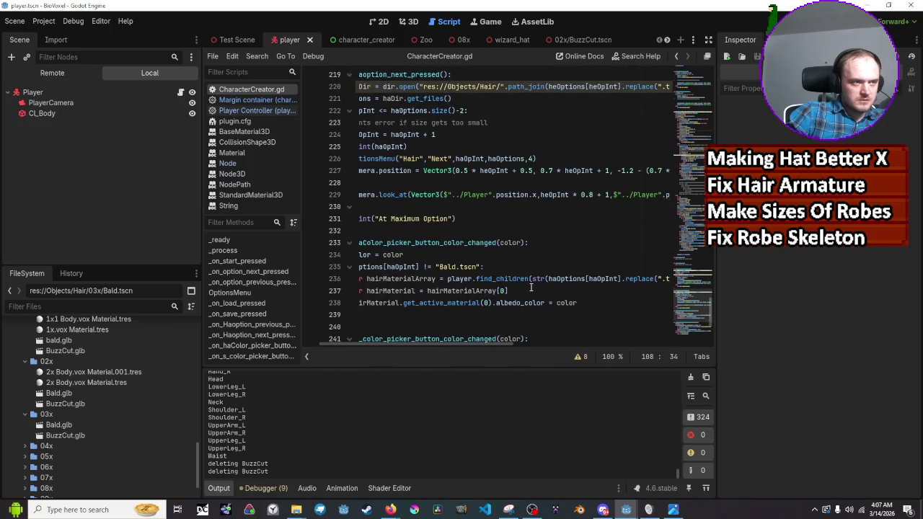
scroll(505, 344, left, 3)
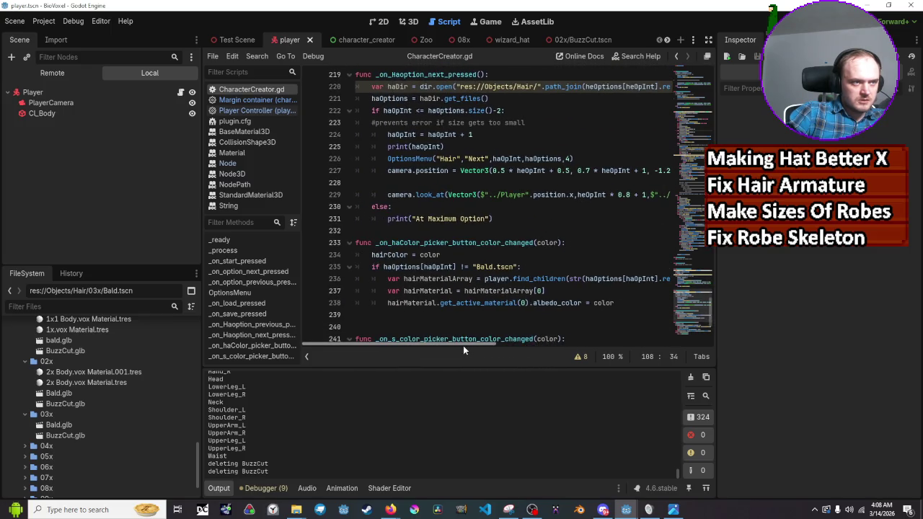
scroll(441, 269, up, 10)
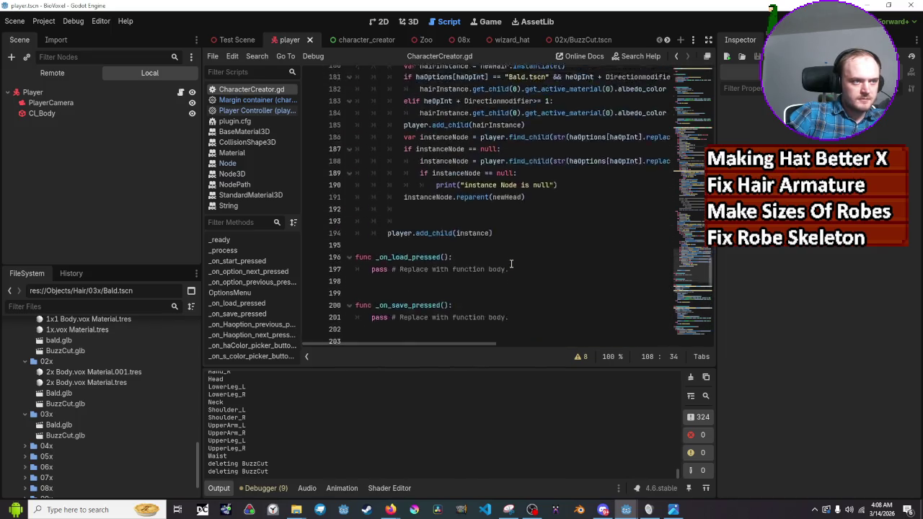
scroll(511, 267, down, 5)
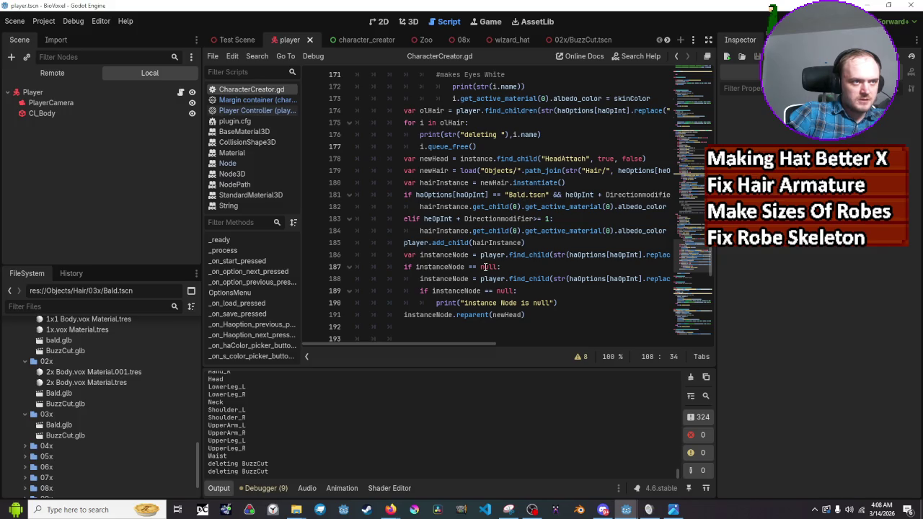
scroll(452, 343, right, 2)
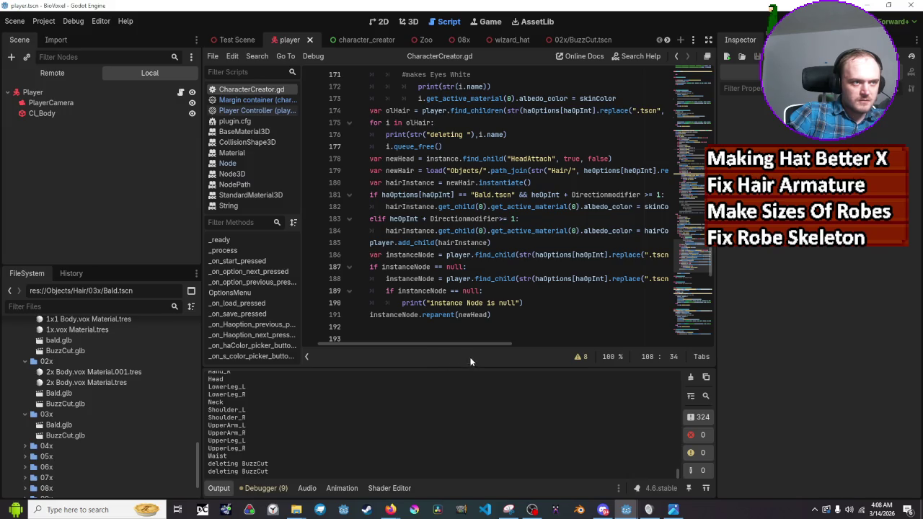
scroll(469, 345, right, 1)
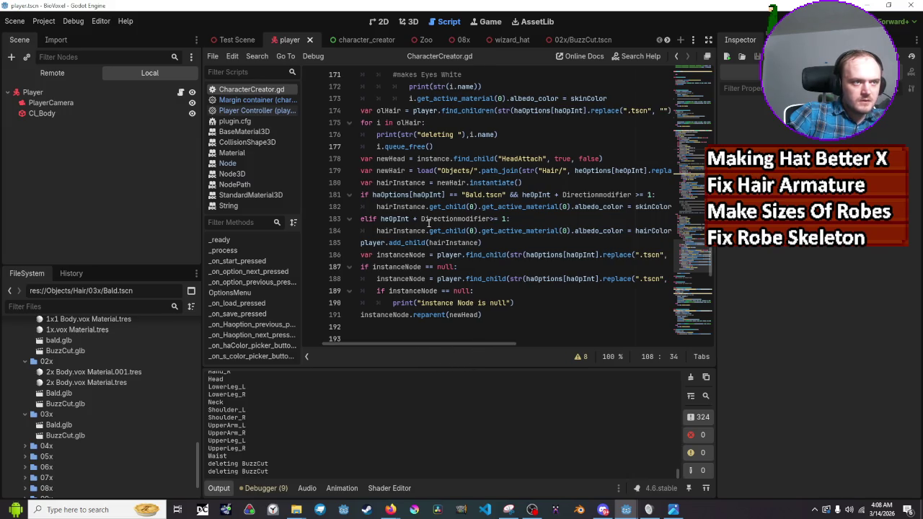
Step: Change the line 183 elif threshold from 1 to 0, save, and run the game
click(509, 223)
key(BackSpace)
key(BackSpace)
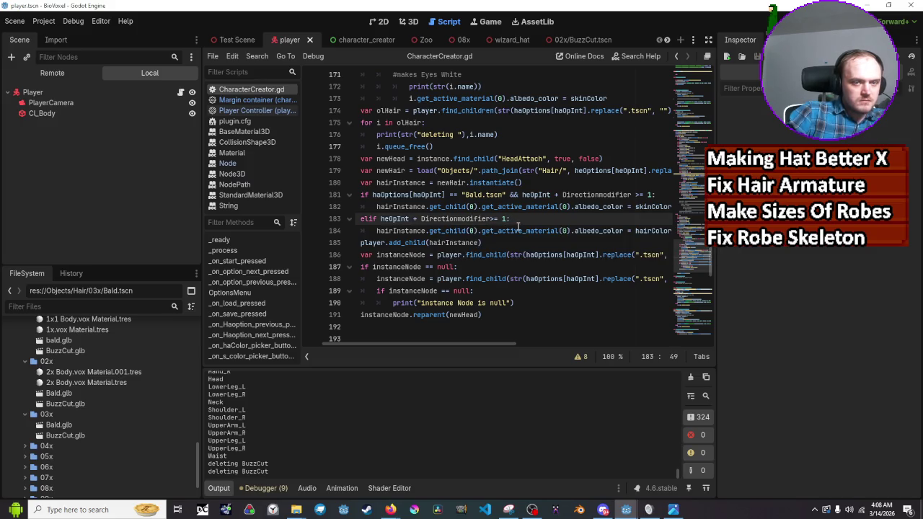
text(0)
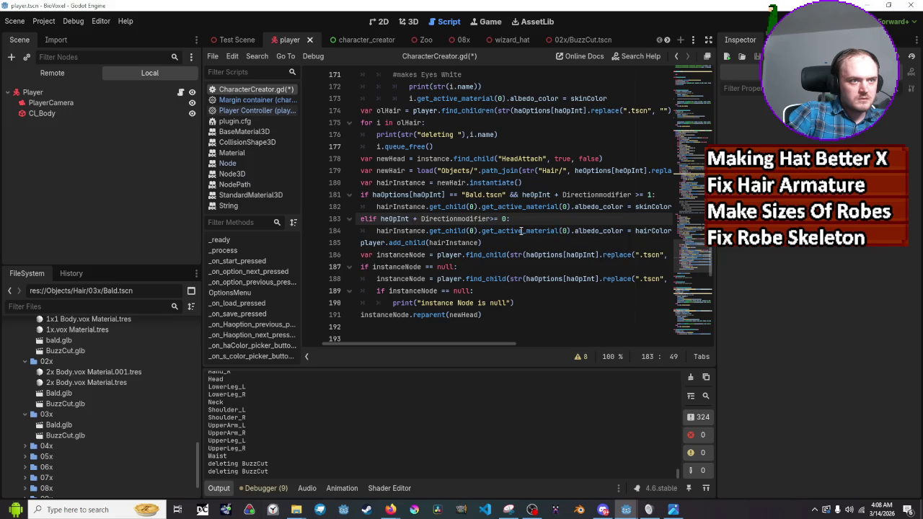
click(528, 242)
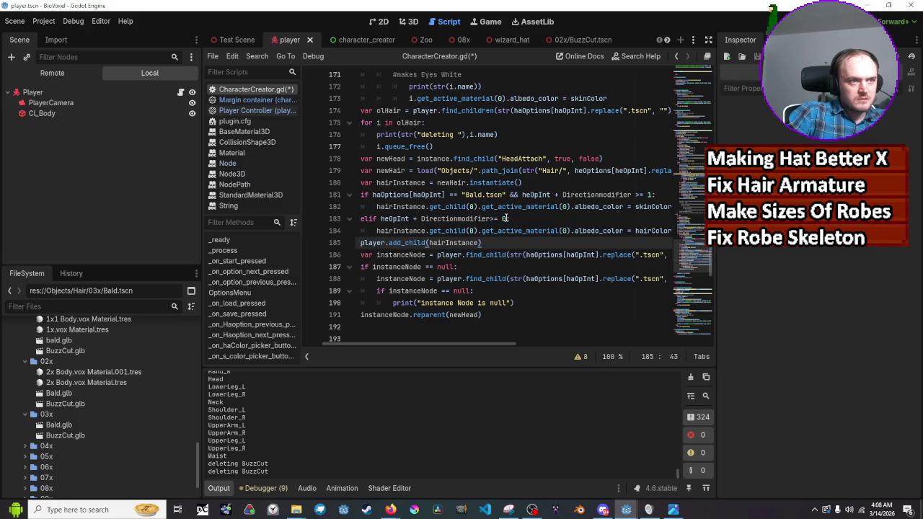
click(507, 218)
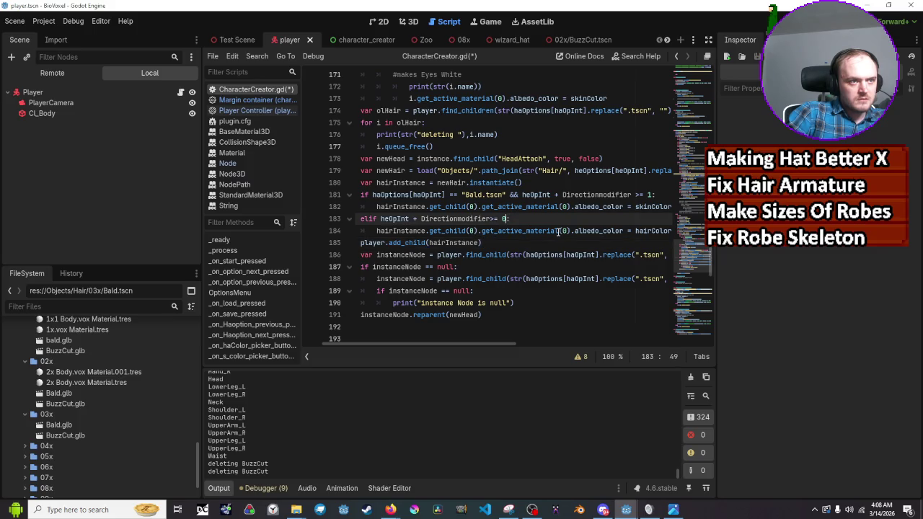
text(:)
key(ctrl+s)
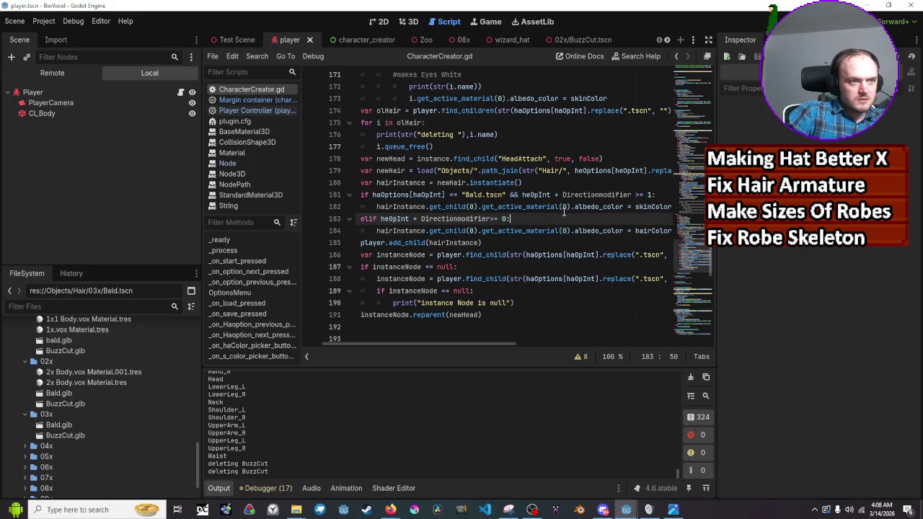
click(771, 10)
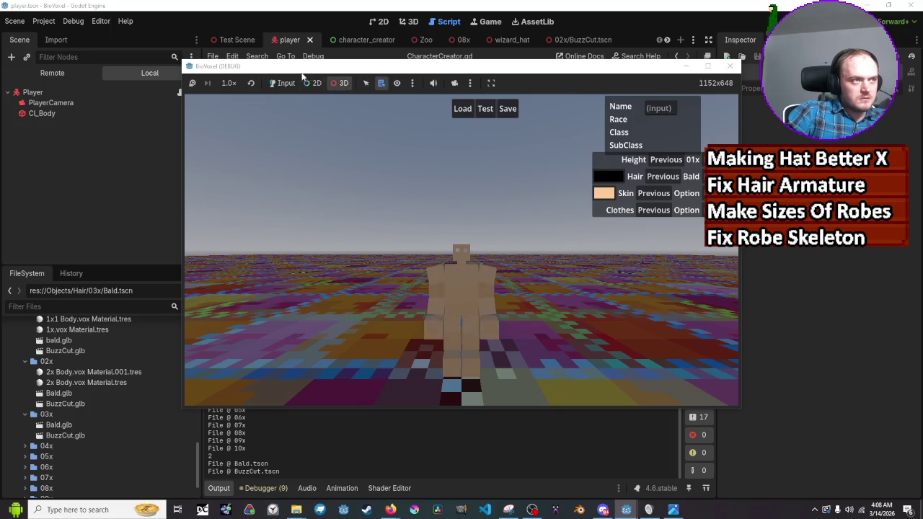
Step: Zoom the overridden game camera onto the 02x character's head, select the BuzzCut hair, then stop the game
click(282, 83)
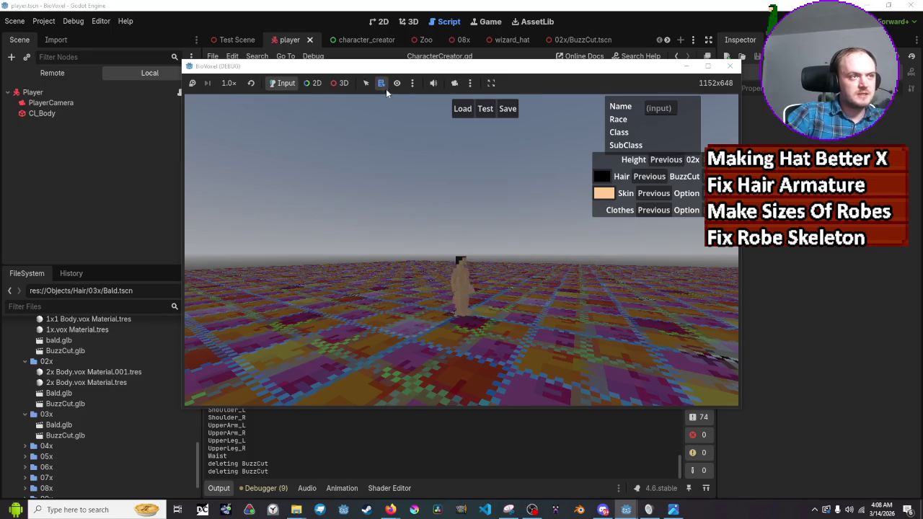
click(342, 83)
click(454, 83)
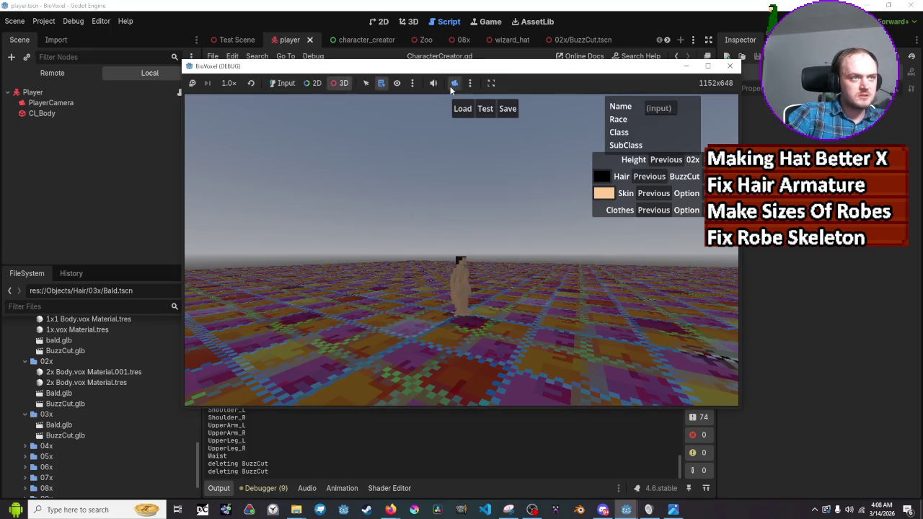
scroll(449, 324, up, 5)
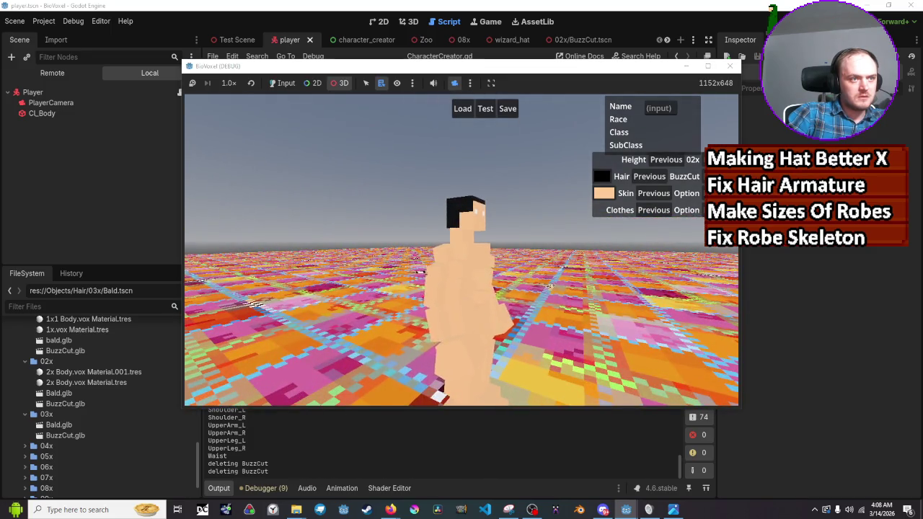
scroll(505, 317, up, 3)
scroll(476, 288, down, 4)
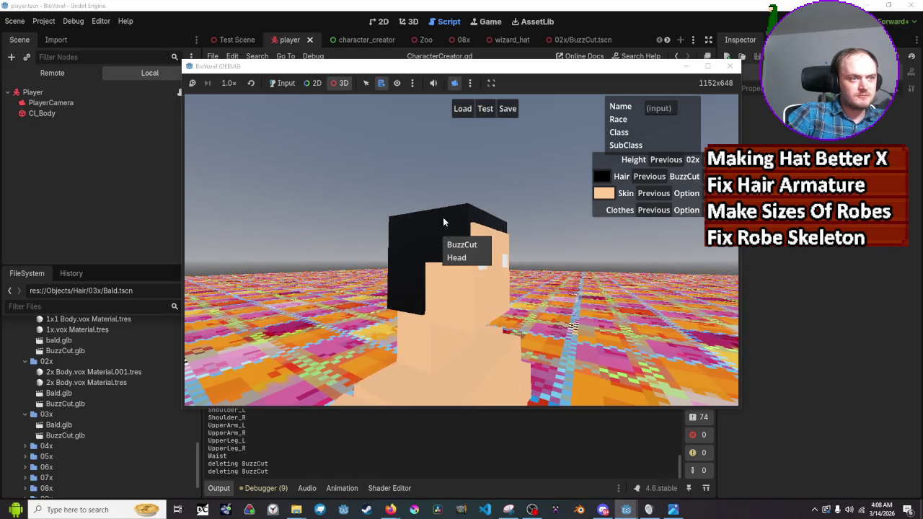
click(444, 222)
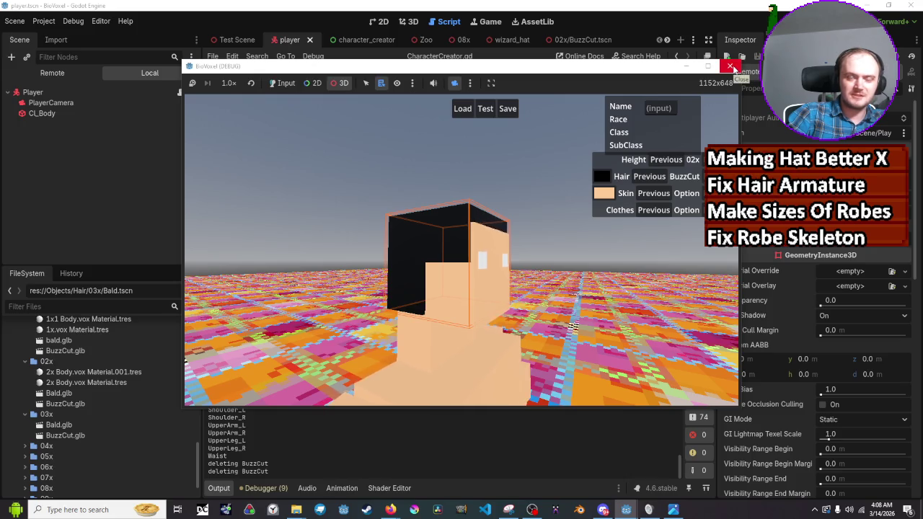
click(731, 66)
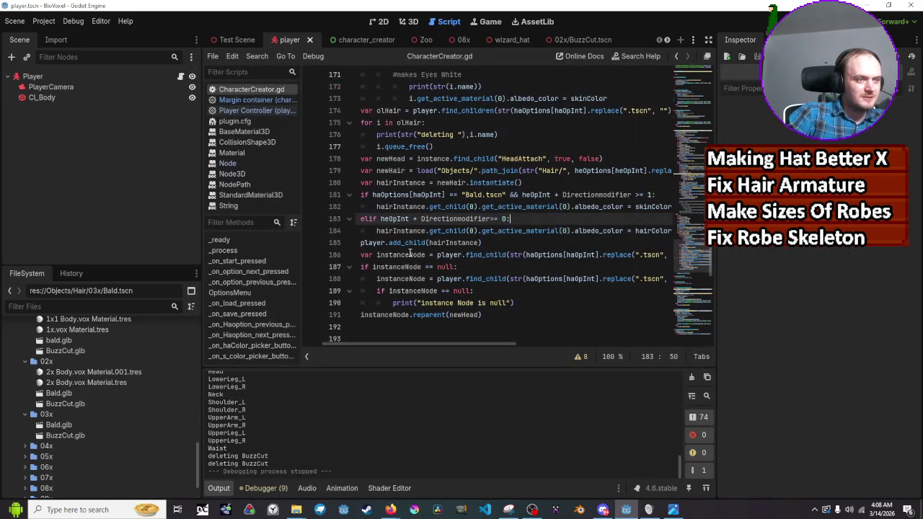
Step: Add print(str(instanceNode.get_parent().name)) on line 192, save, and run the project
scroll(432, 250, down, 1)
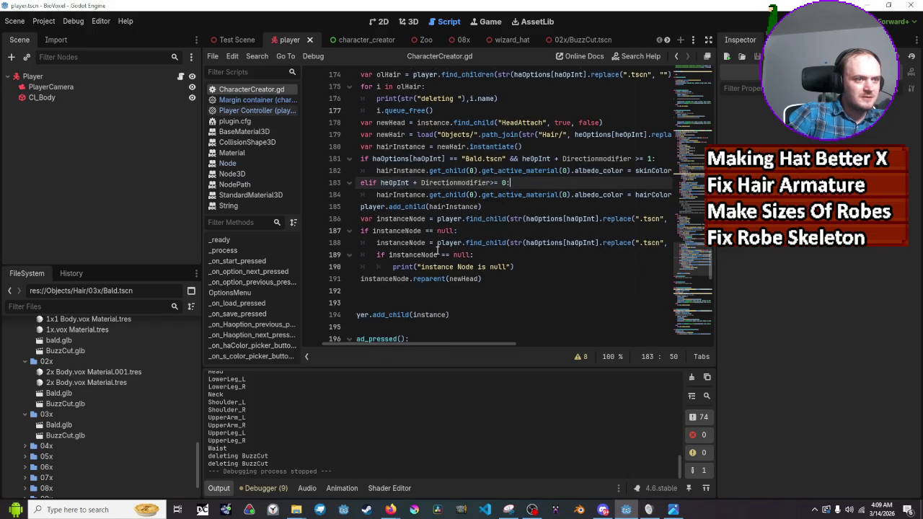
click(492, 281)
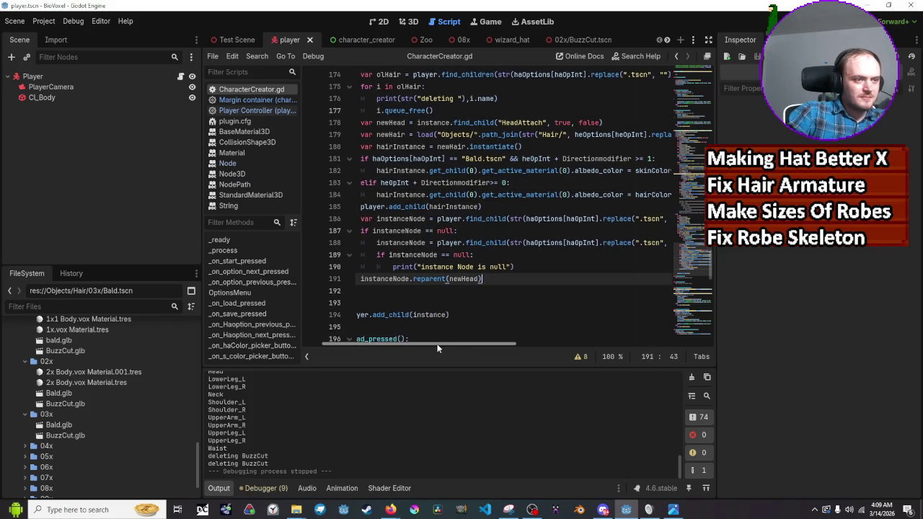
scroll(439, 349, left, 1)
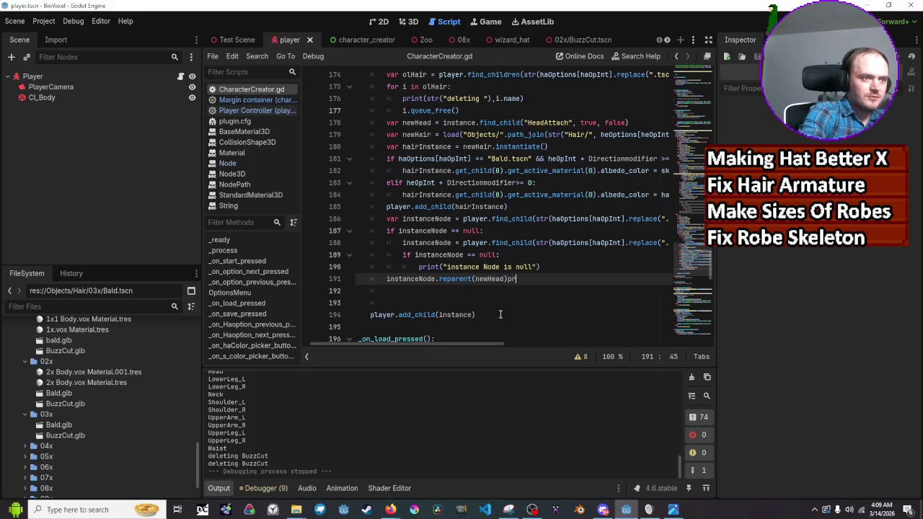
key(Return)
text(pr)
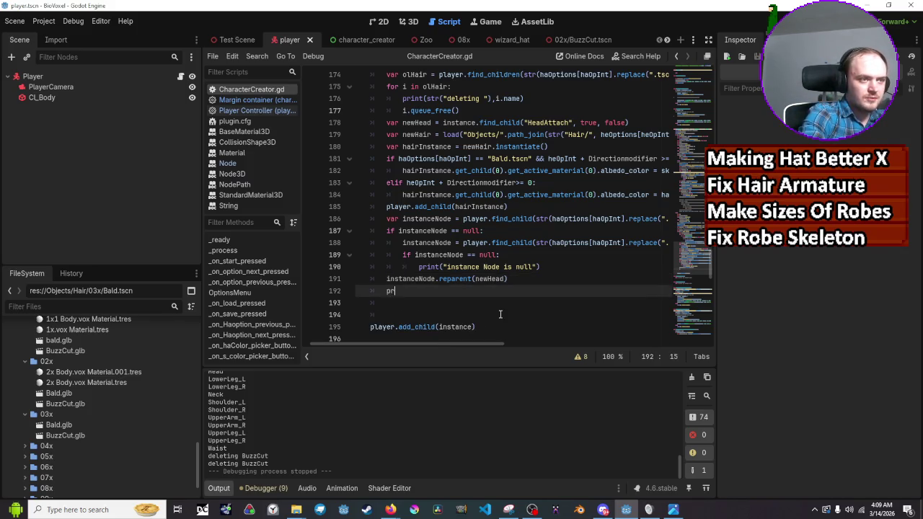
text(int(str)
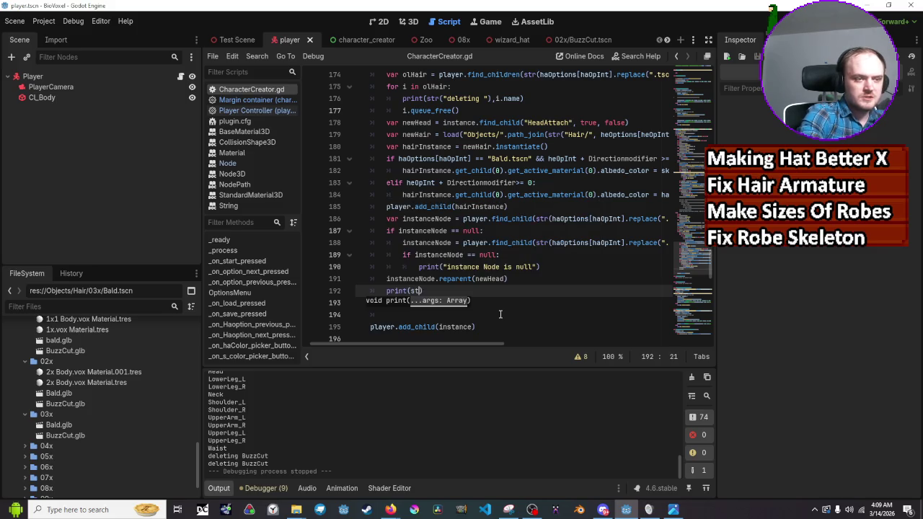
text((i)
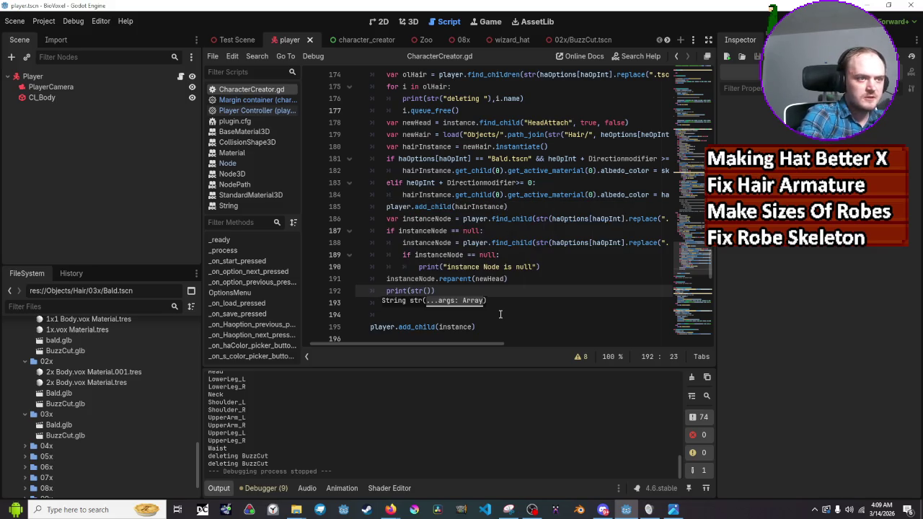
text(nstac)
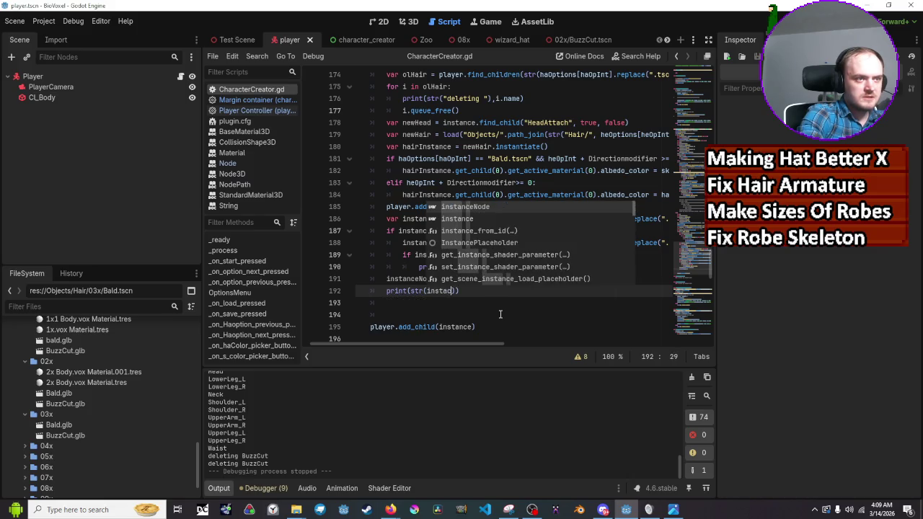
key(Return)
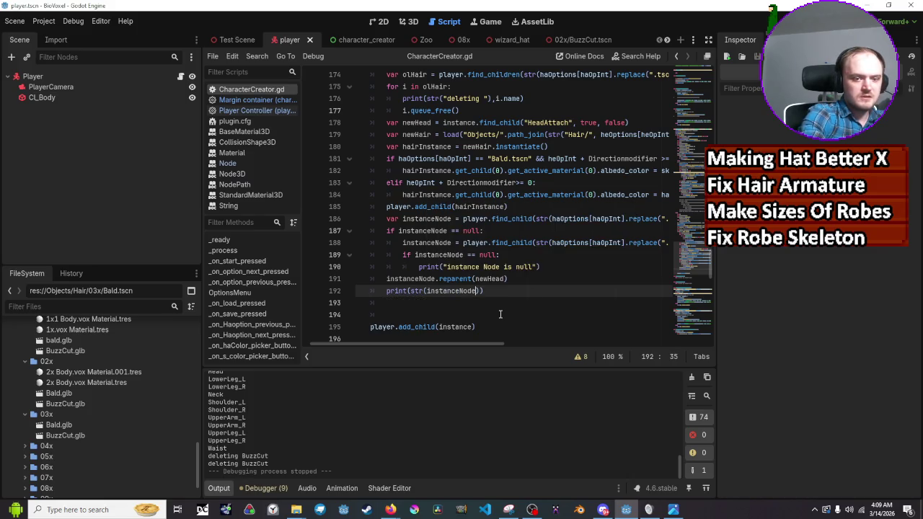
text(.get)
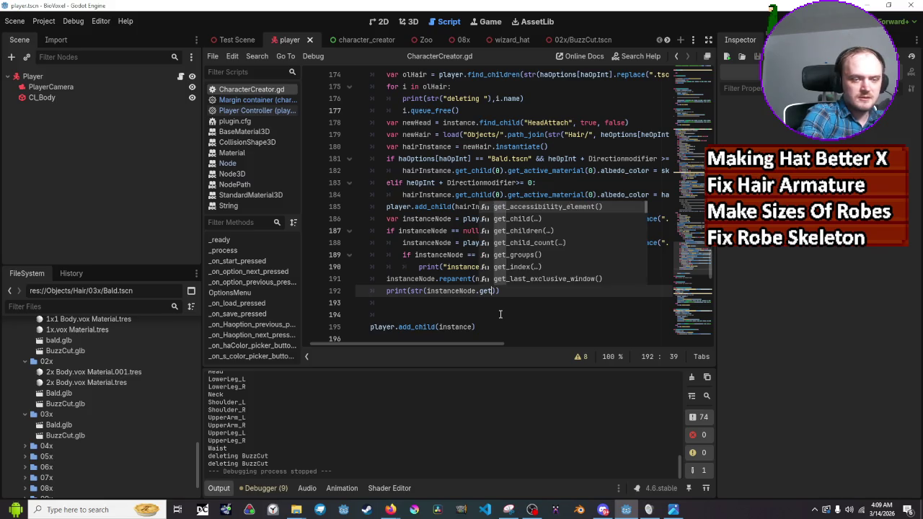
text(_parent)
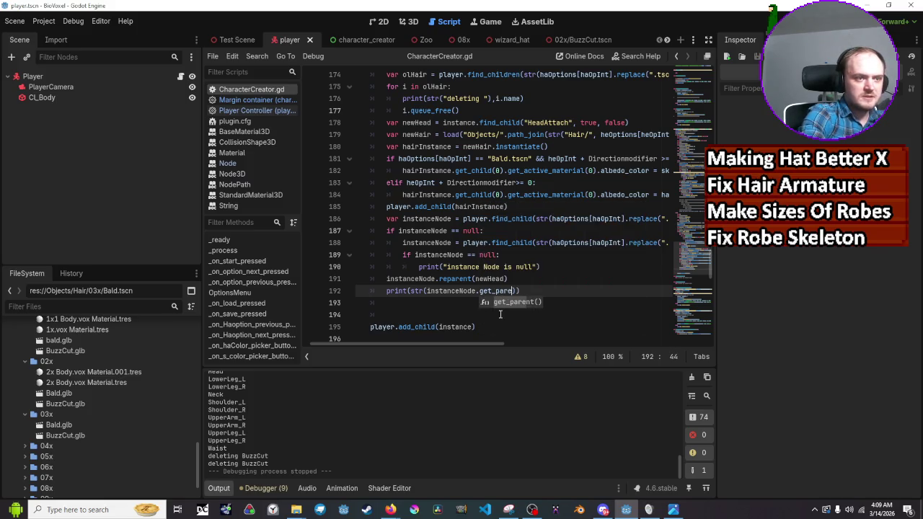
text(())
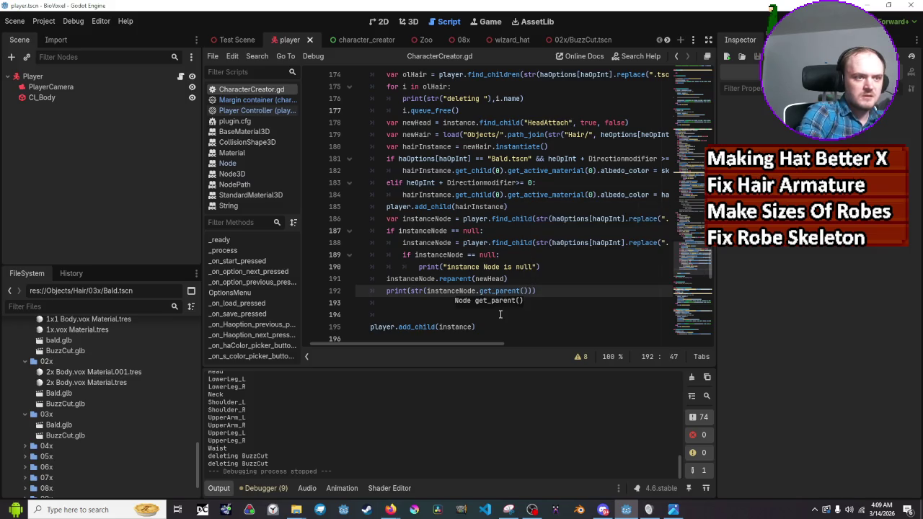
text(.name)
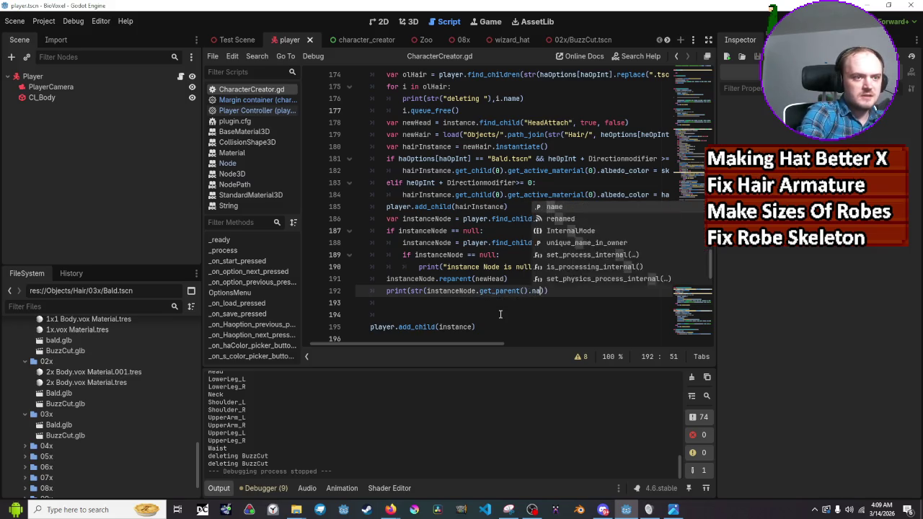
key(ctrl+s)
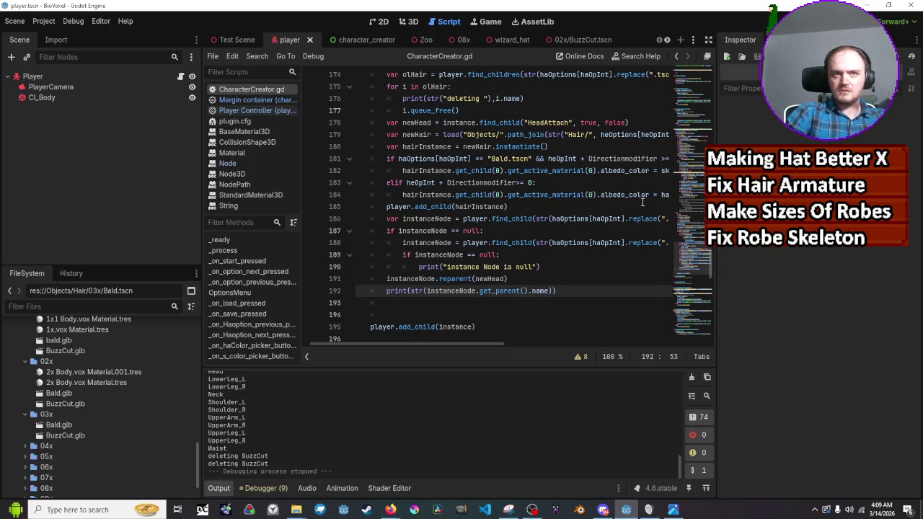
click(766, 17)
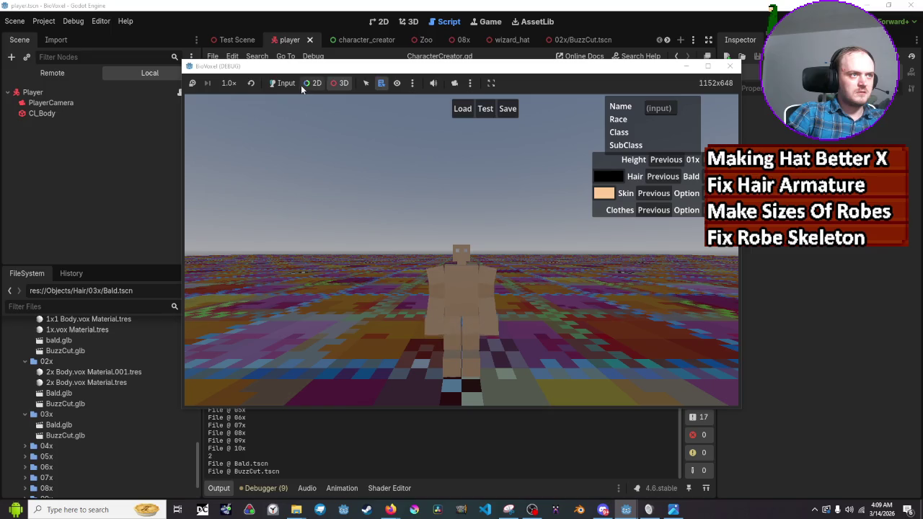
Step: Advance to the next body height, hitting the get_active_material error at line 184
click(717, 159)
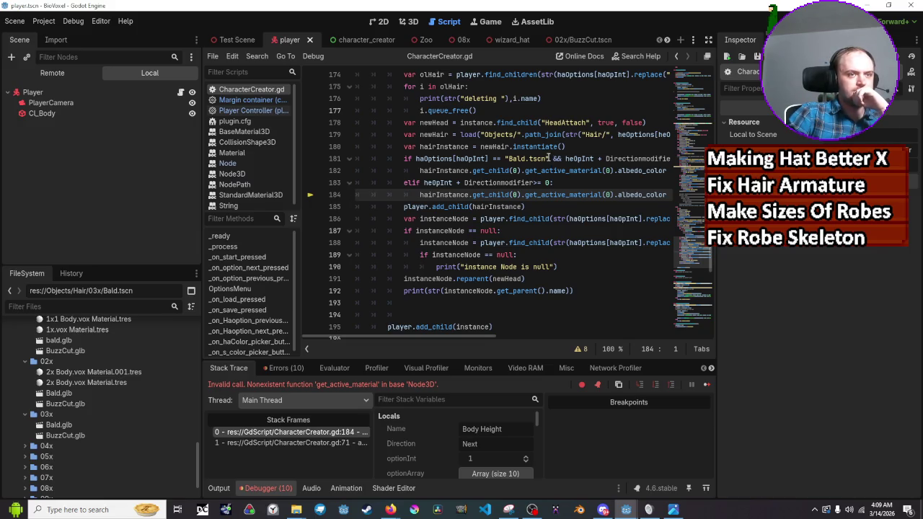
click(549, 157)
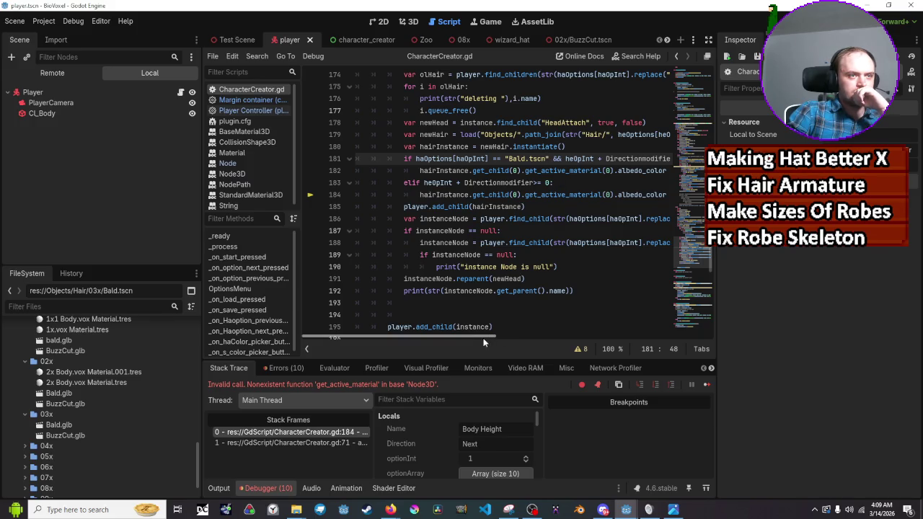
drag(482, 337, 499, 337)
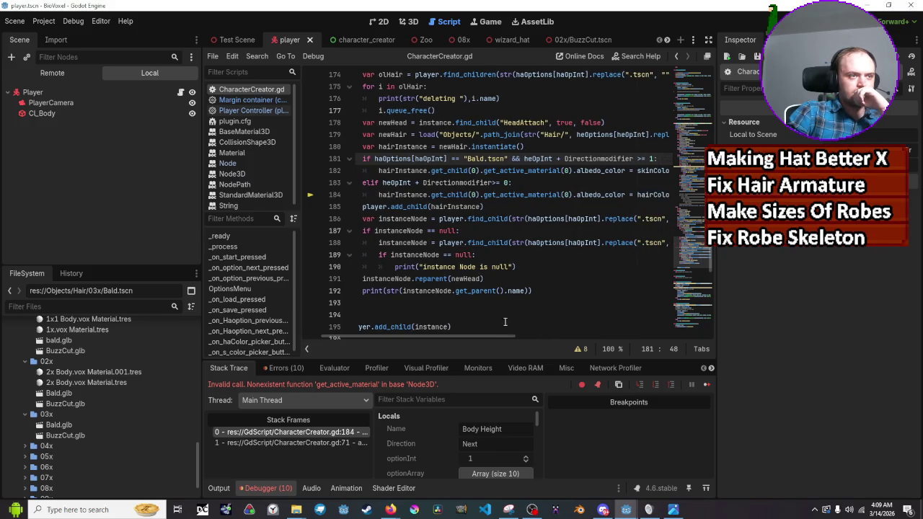
scroll(508, 303, up, 2)
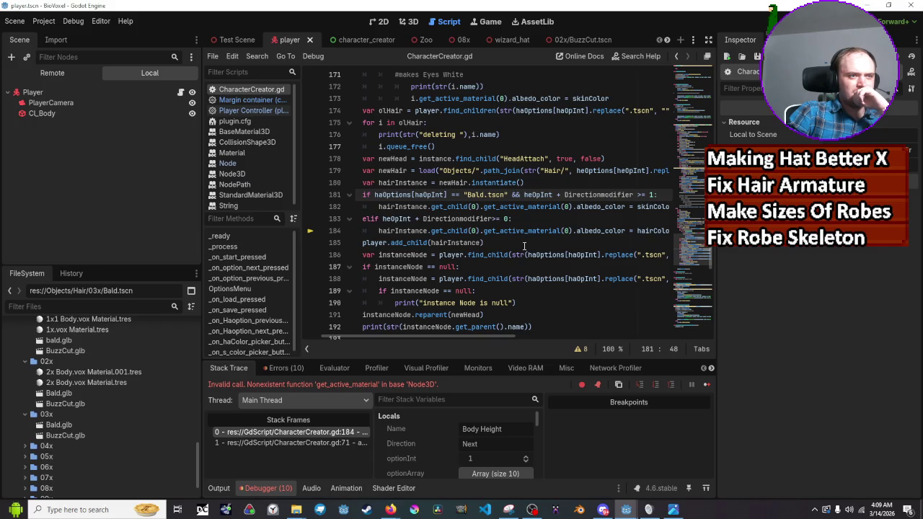
key(F5)
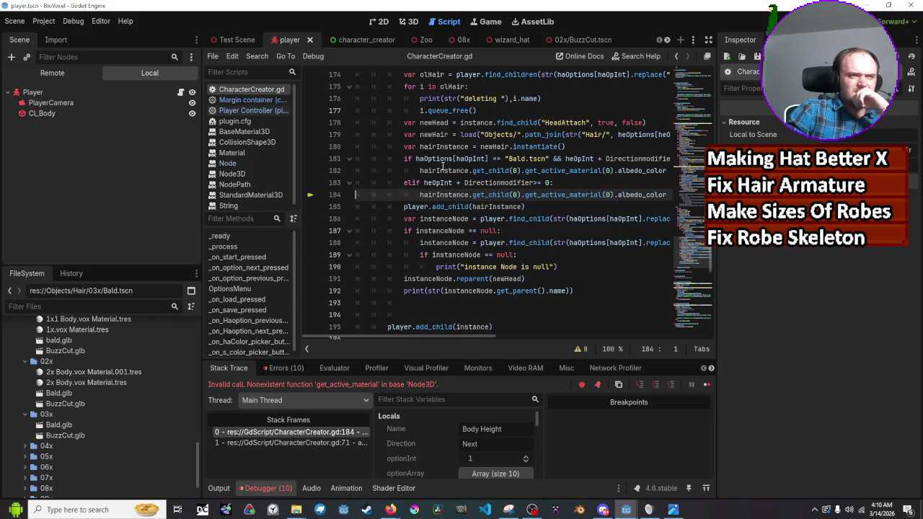
mouse_move(443, 159)
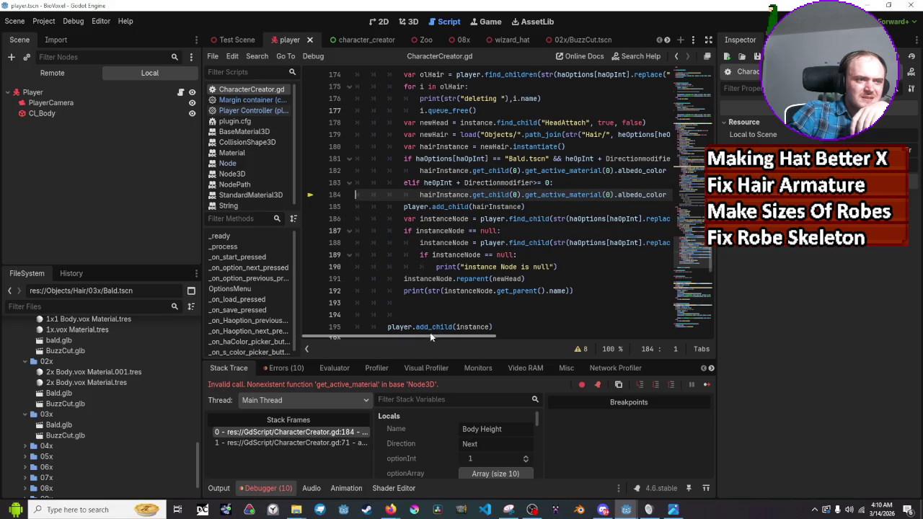
drag(429, 338, 450, 338)
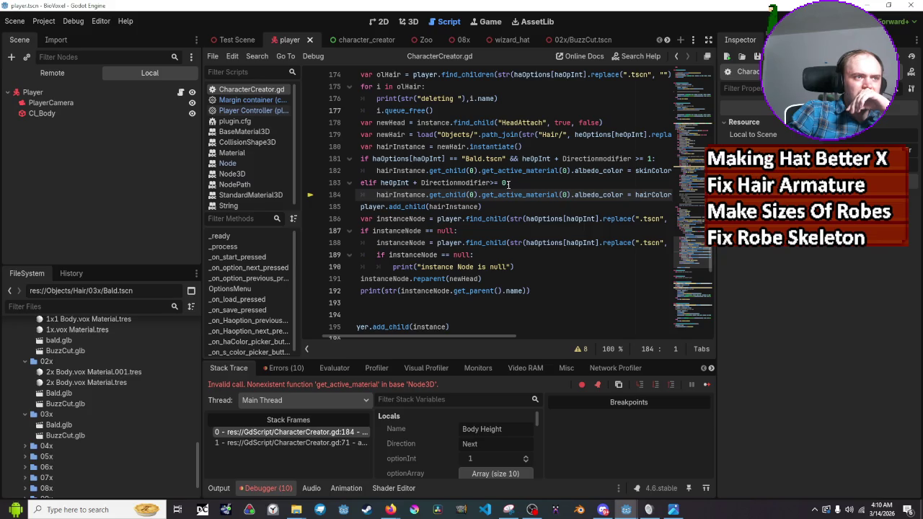
drag(508, 183, 382, 183)
Step: On line 183, start the condition with haOptions[haOpInt] != "Bald.tscn" in place of heOpInt
mouse_move(507, 183)
mouse_down()
mouse_move(398, 183)
mouse_move(407, 183)
mouse_up()
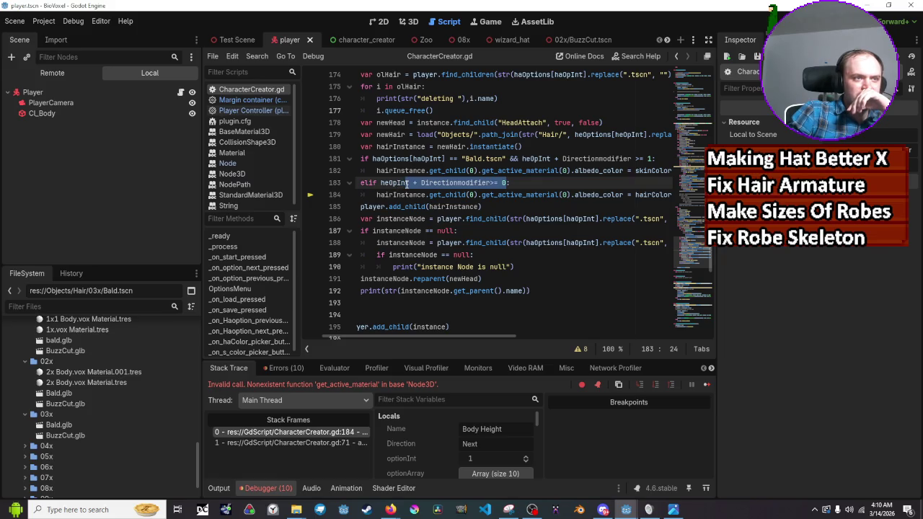
click(382, 183)
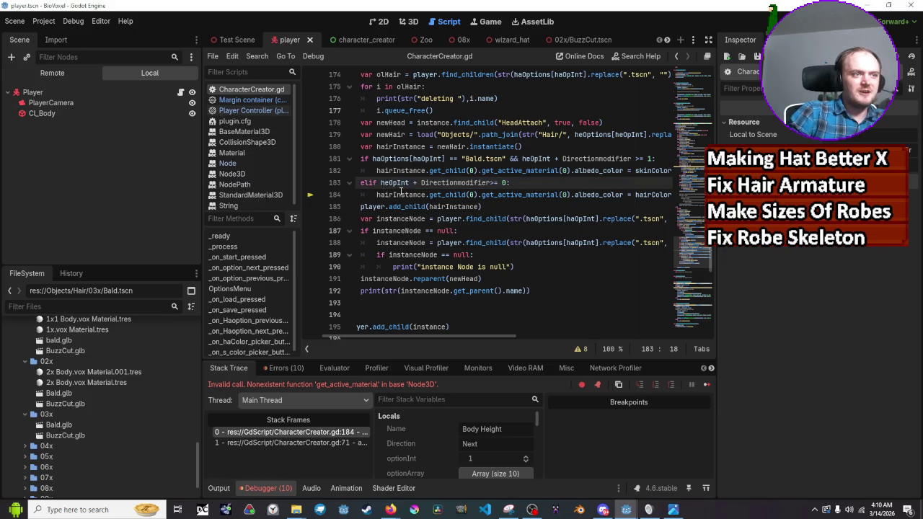
mouse_move(401, 191)
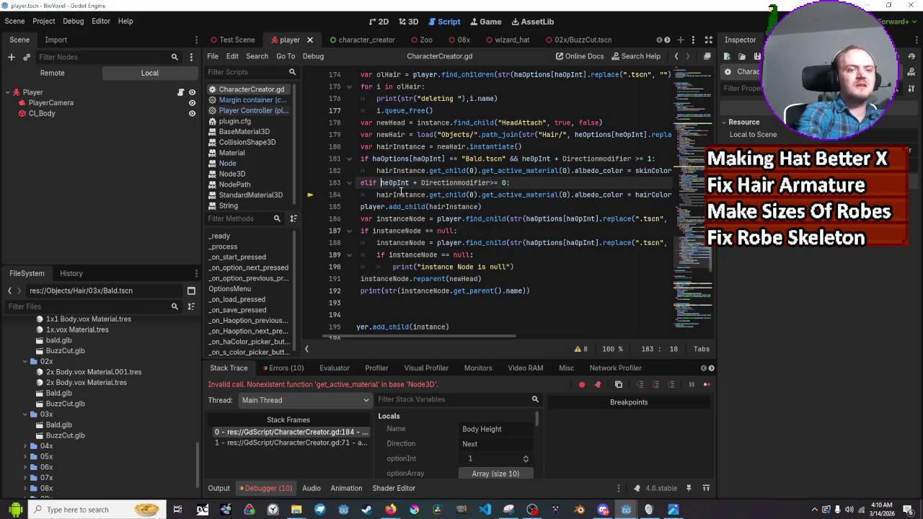
text(haOpt)
key(Tab)
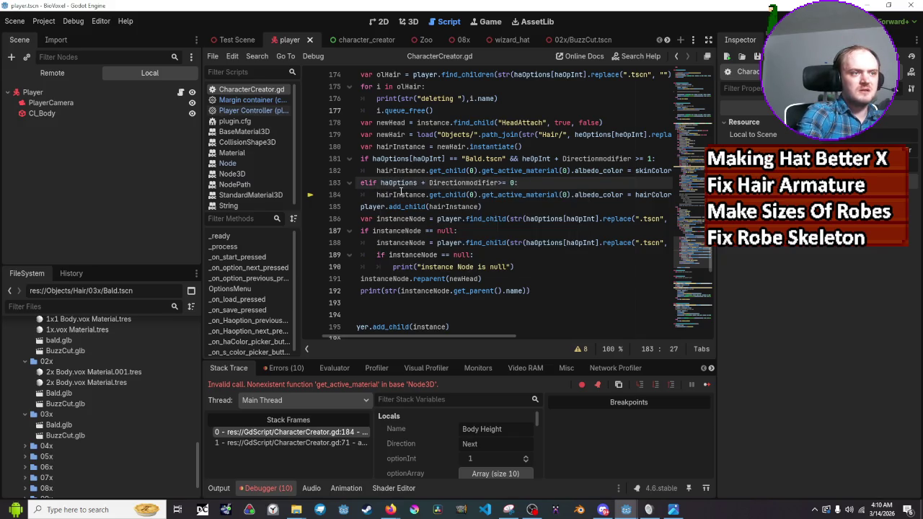
text([)
text(haopint)
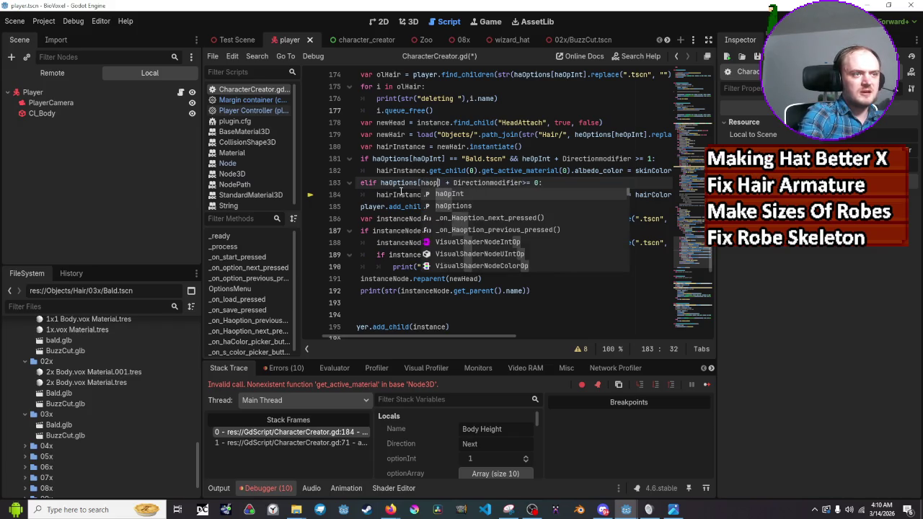
key(Return)
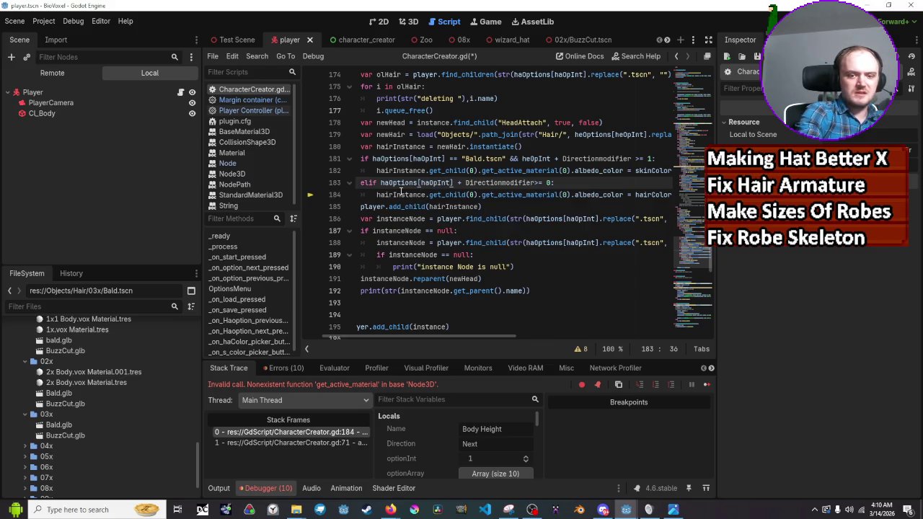
text(!=)
key(BackSpace)
key(BackSpace)
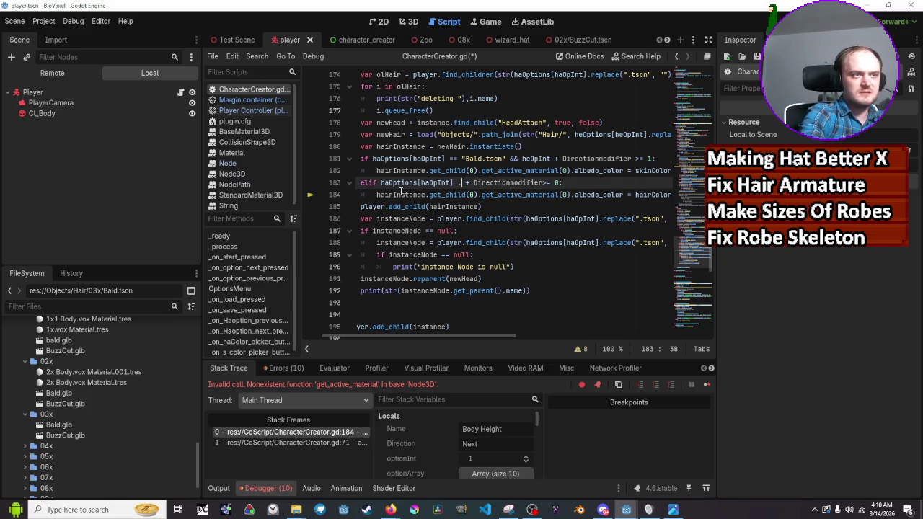
text(!= )
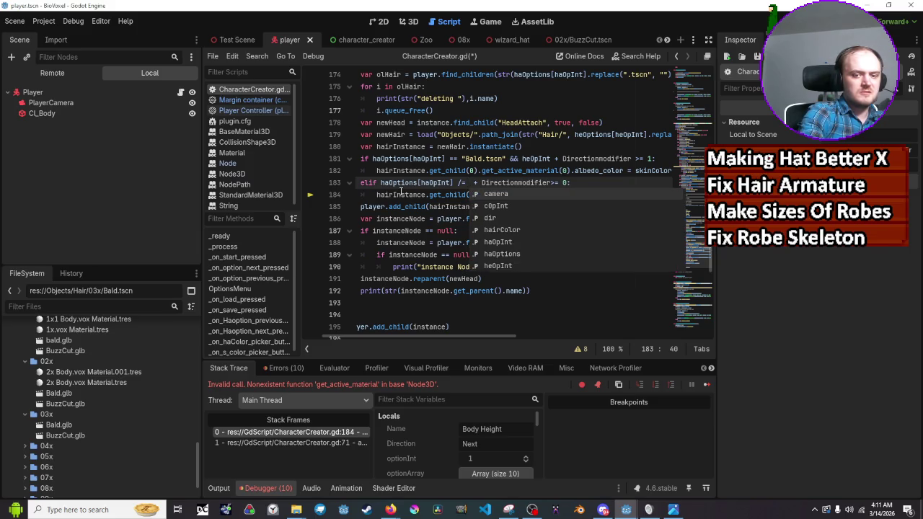
text("Ba)
text(ld.tscn)
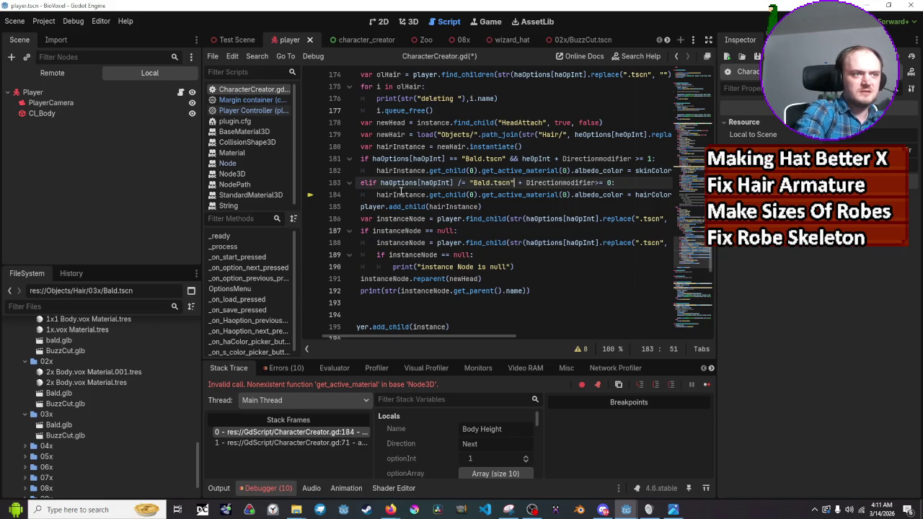
Step: Delete the leftover Directionmodifier comparison, correct the != operator, save, and stop the debug session
key(Right)
key(Right)
key(Right)
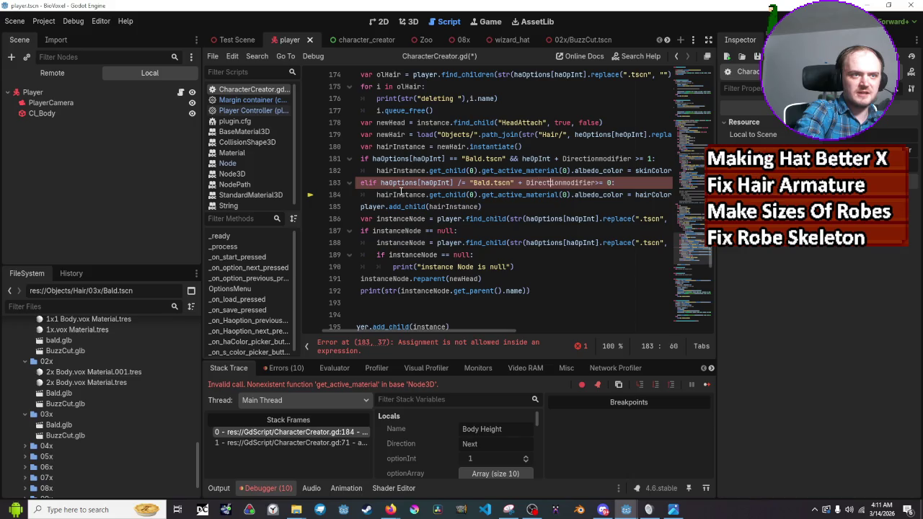
key(End)
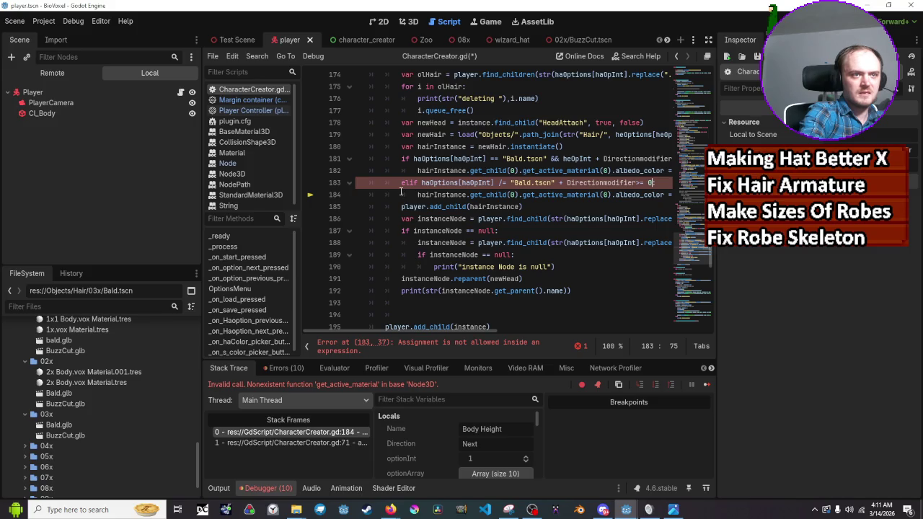
key(BackSpace)
key(BackSpace)
key(BackSpace)
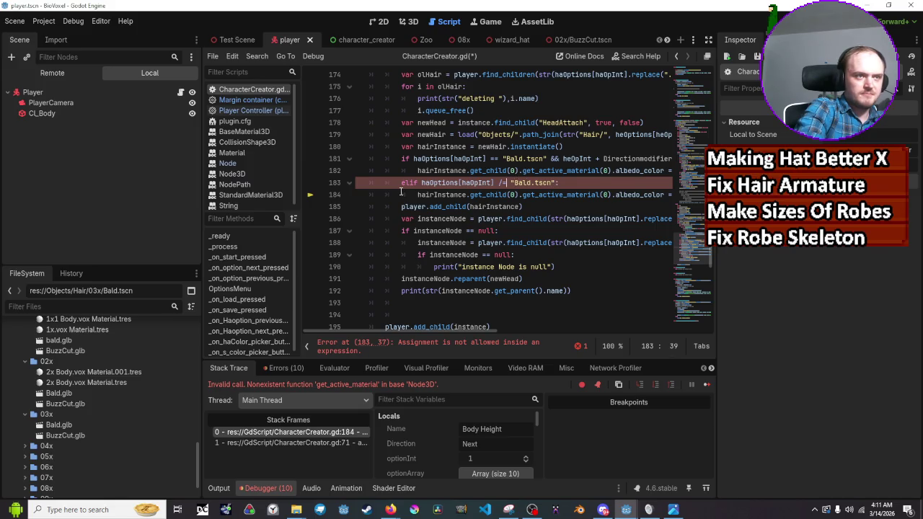
key(BackSpace)
key(BackSpace)
text(=/)
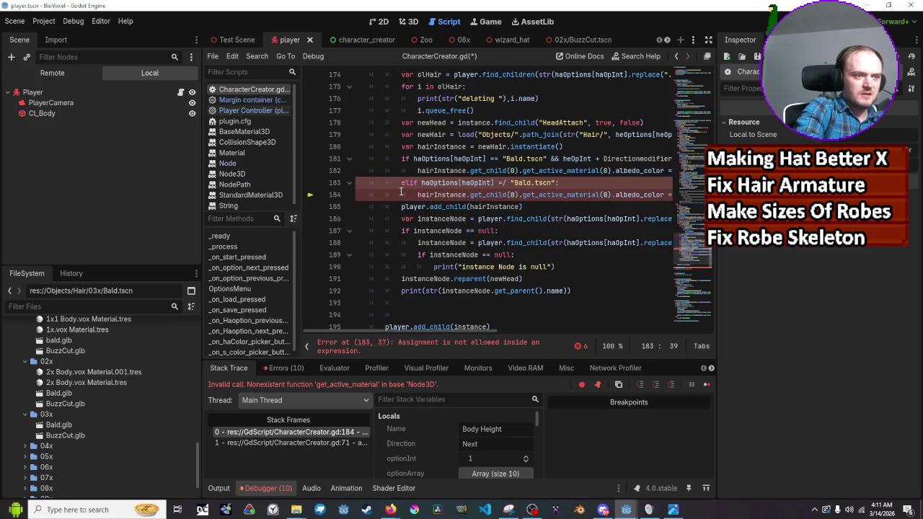
key(BackSpace)
key(BackSpace)
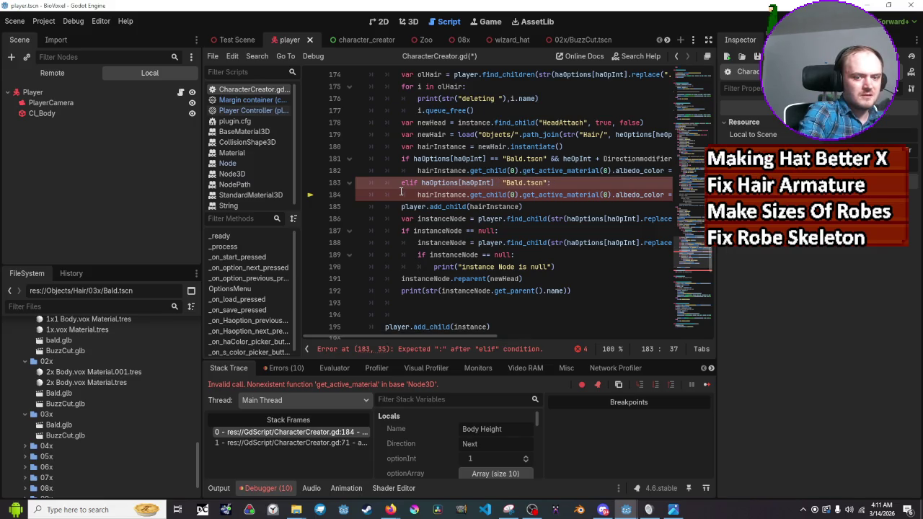
text(!=)
key(Right)
key(Right)
key(Right)
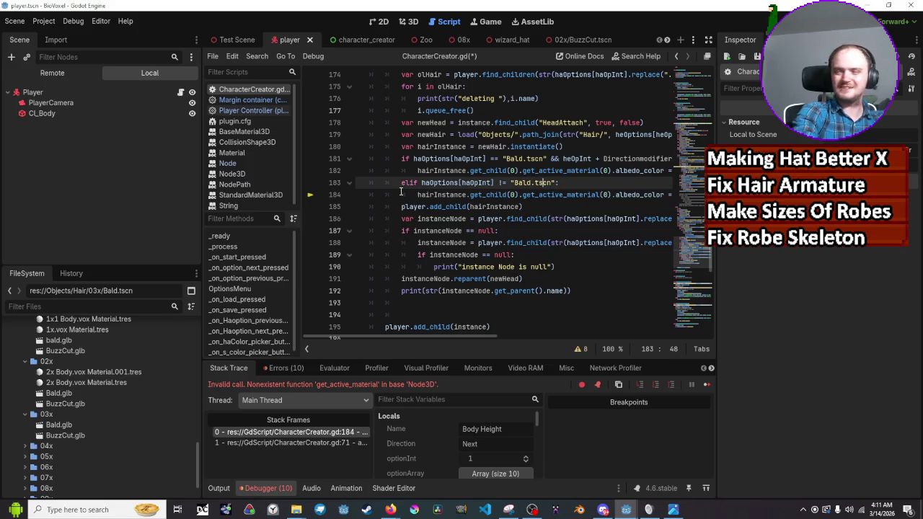
key(End)
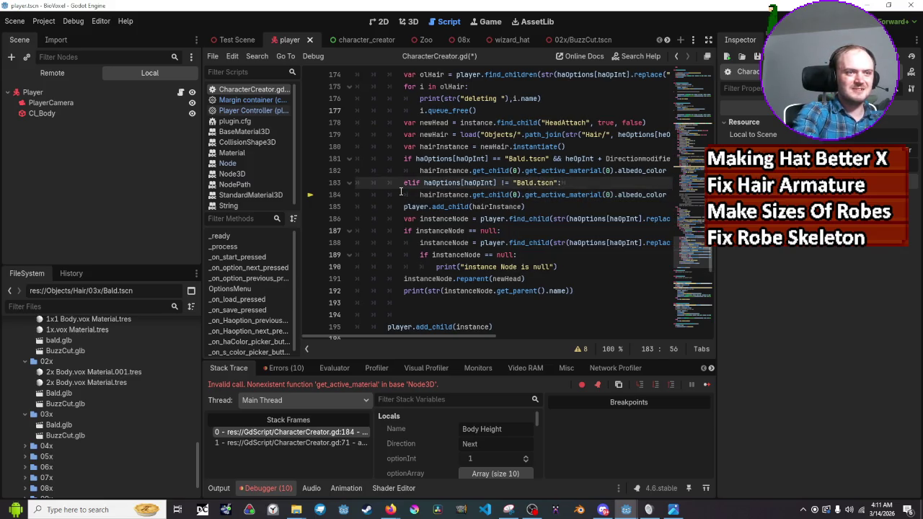
key(Return)
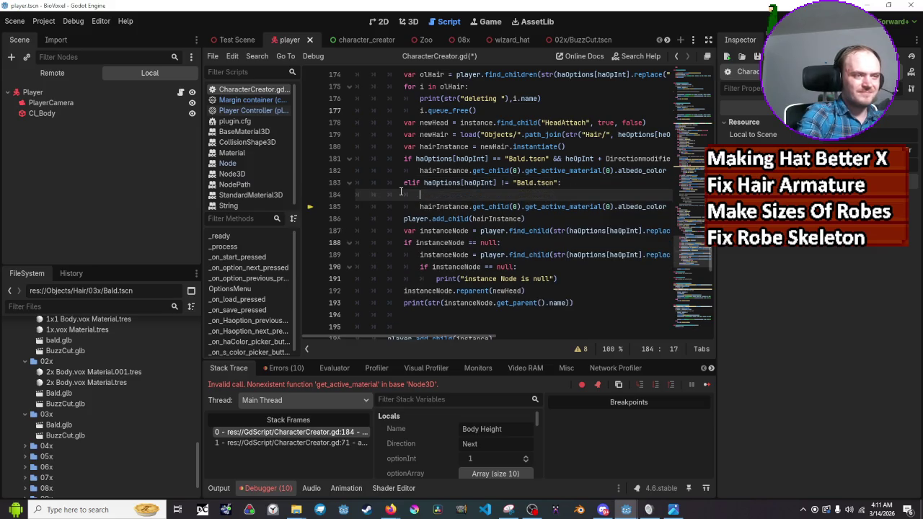
key(BackSpace)
key(BackSpace)
key(BackSpace)
key(ctrl+s)
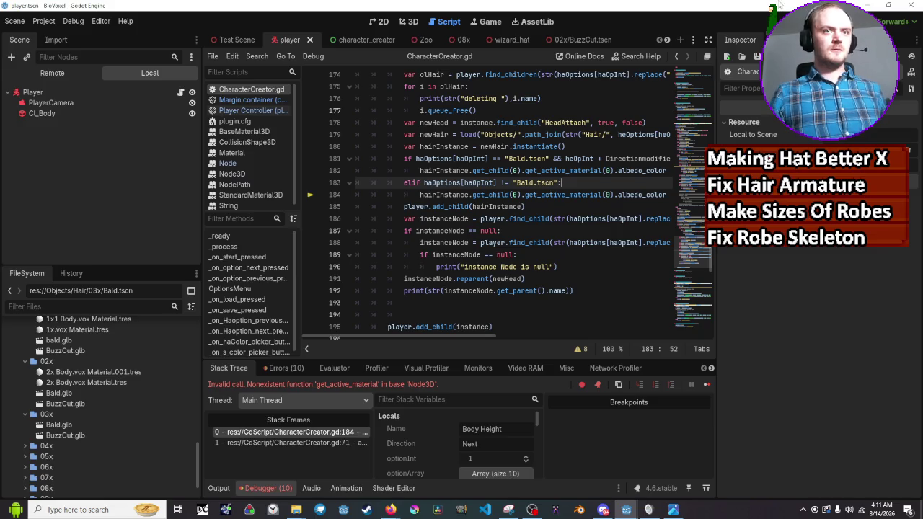
click(780, 18)
Step: Relaunch the game, set hair to Bald and height to 01x, and zoom the overridden camera in
click(766, 18)
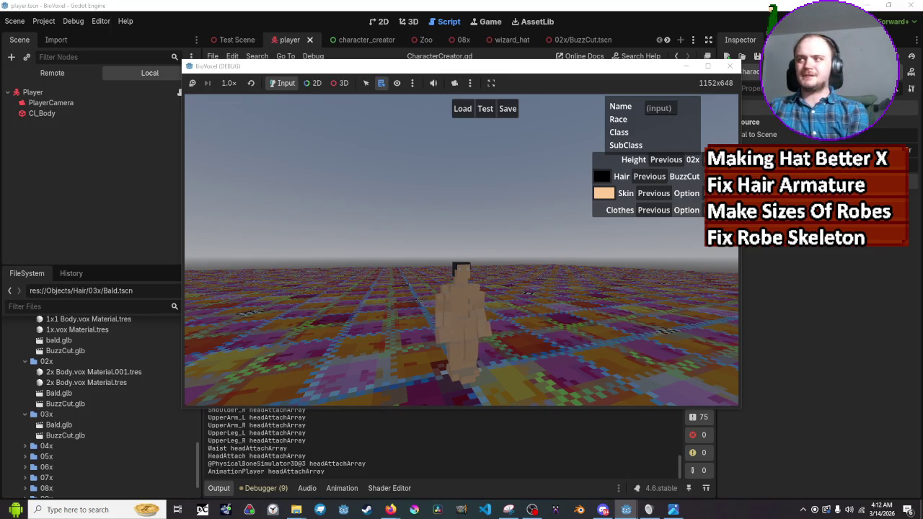
click(662, 177)
click(664, 161)
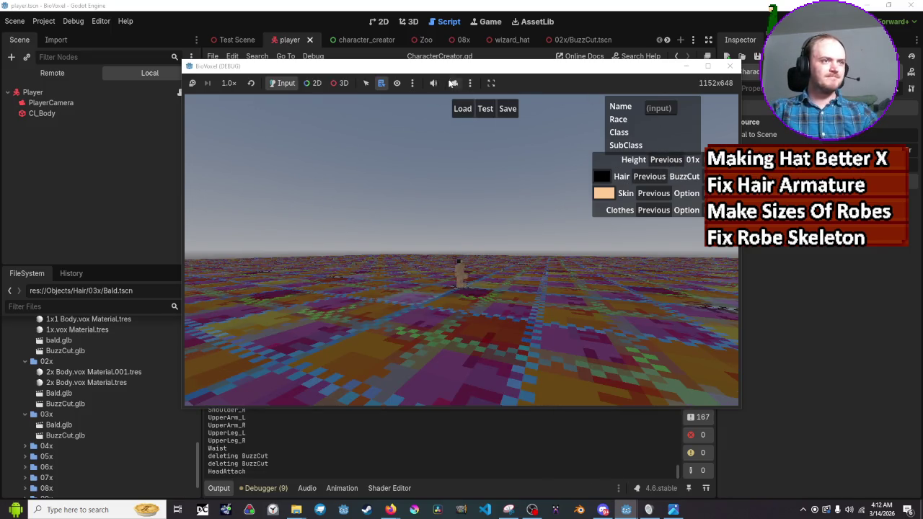
click(453, 83)
click(338, 83)
scroll(601, 156, up, 5)
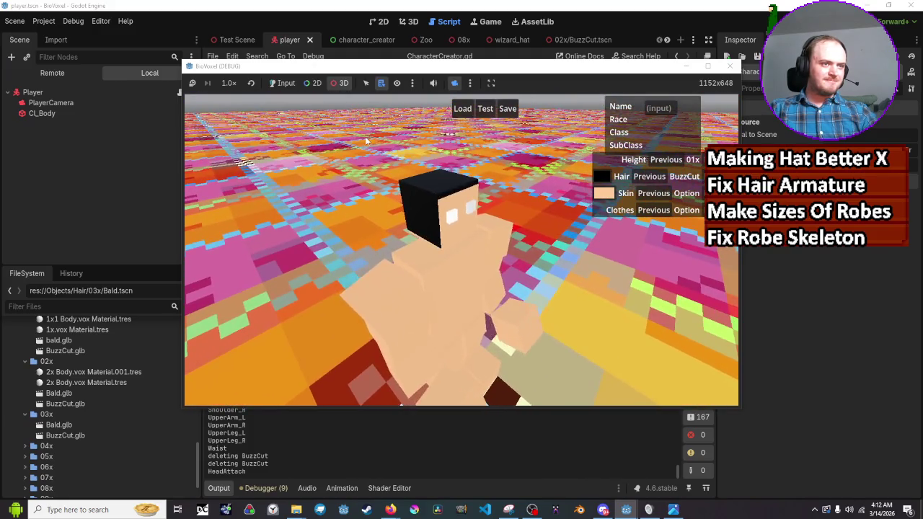
click(283, 83)
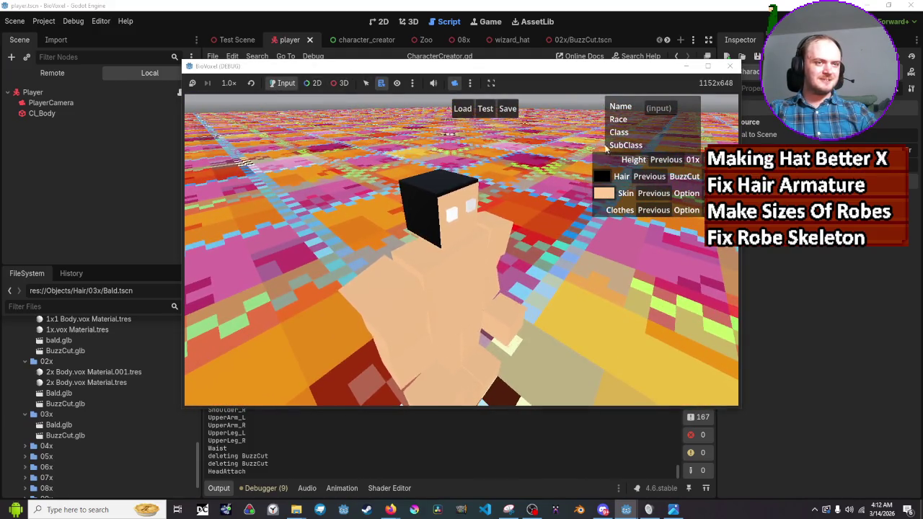
Step: Cycle body height between 01x and 02x and toggle Bald/BuzzCut hair, then stop the game
click(673, 162)
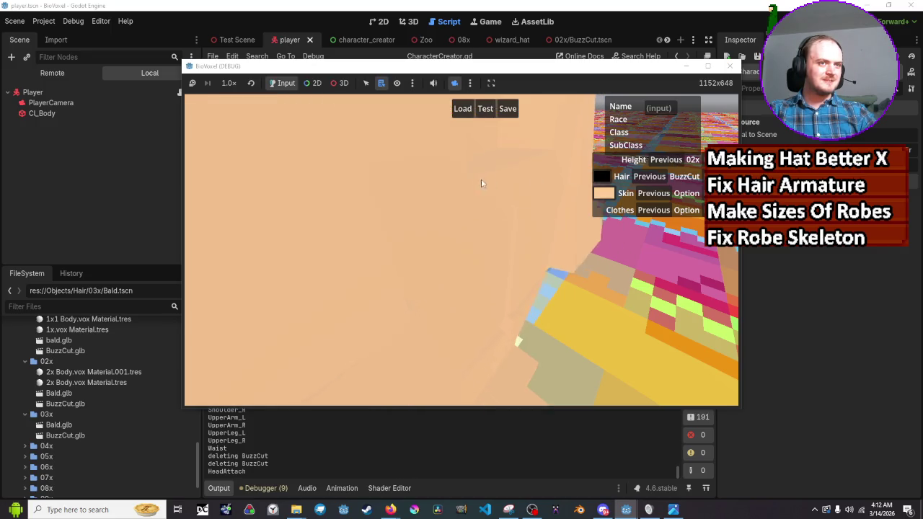
click(339, 83)
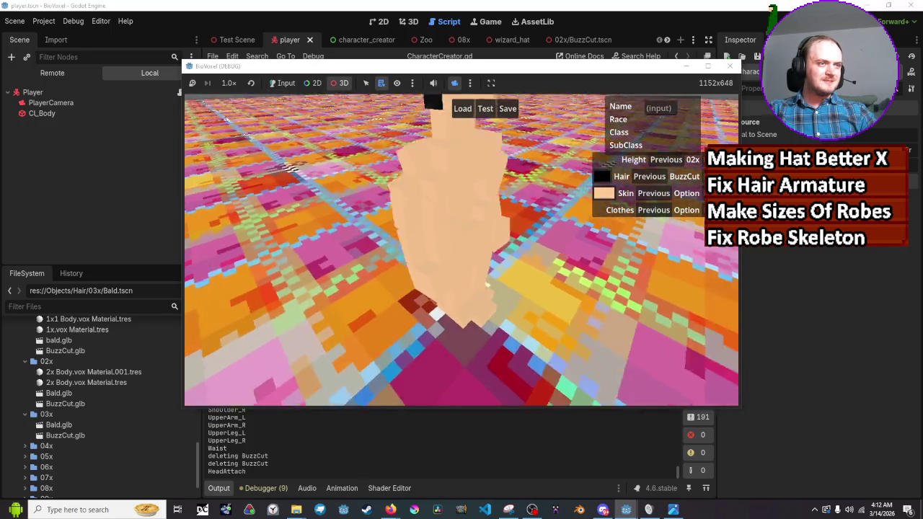
scroll(461, 252, up, 5)
click(282, 83)
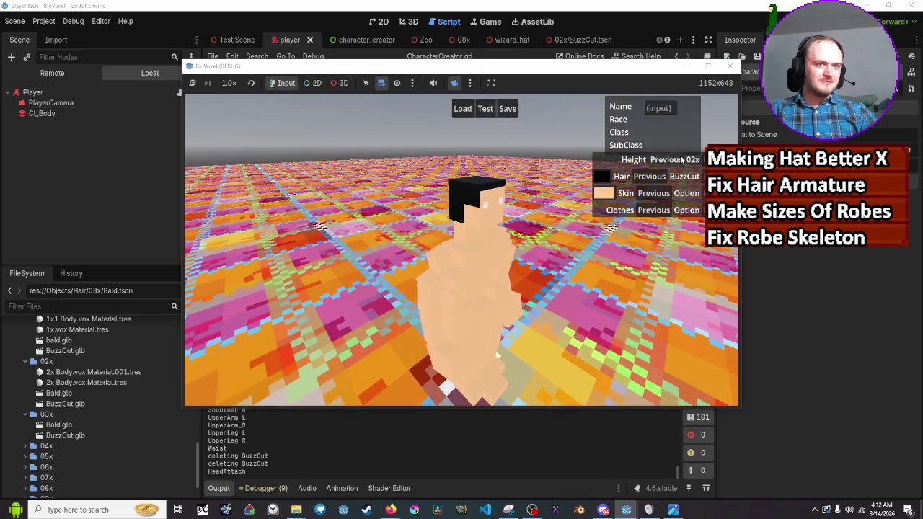
click(671, 159)
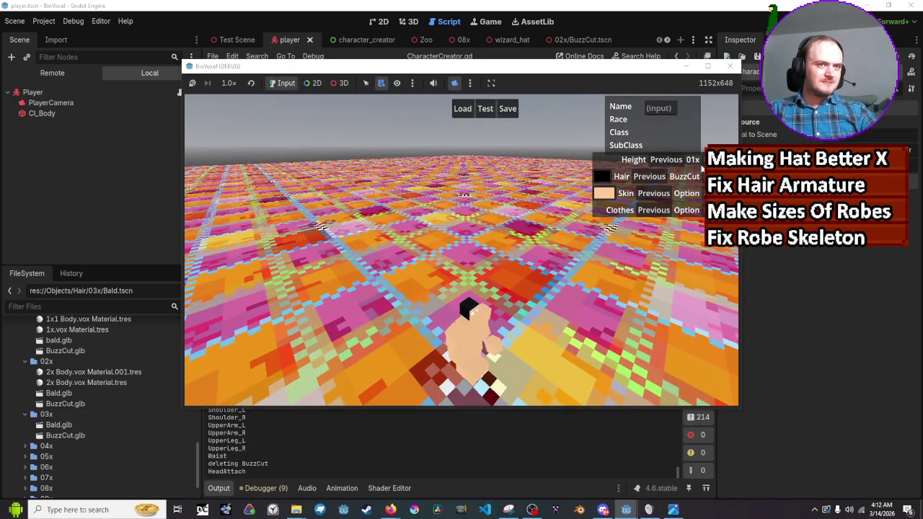
click(671, 159)
click(649, 176)
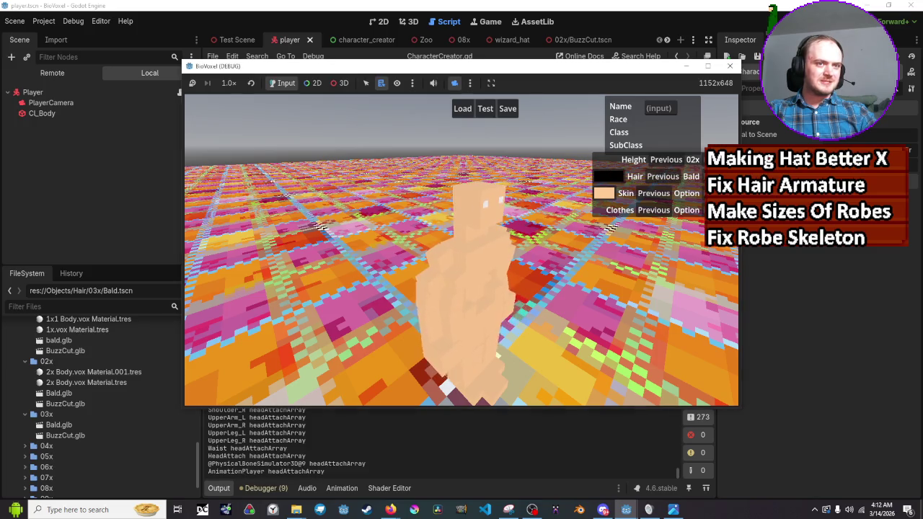
click(649, 176)
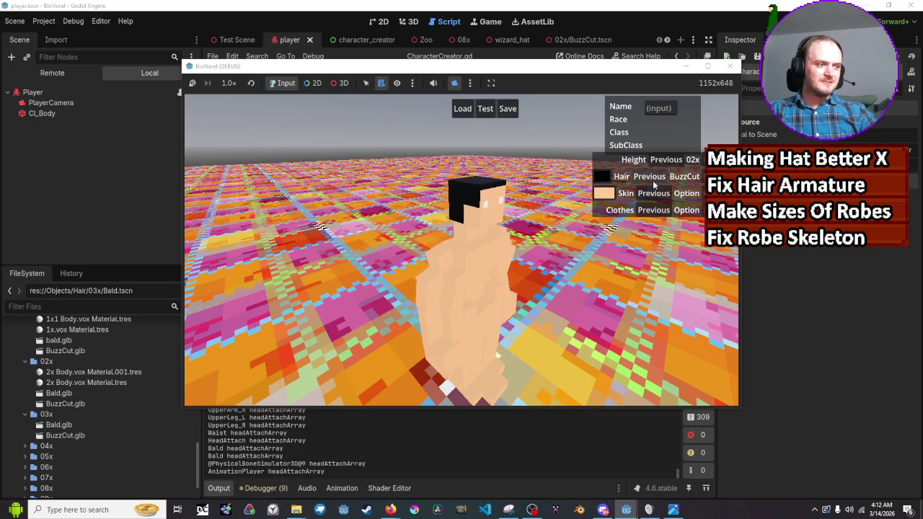
click(664, 159)
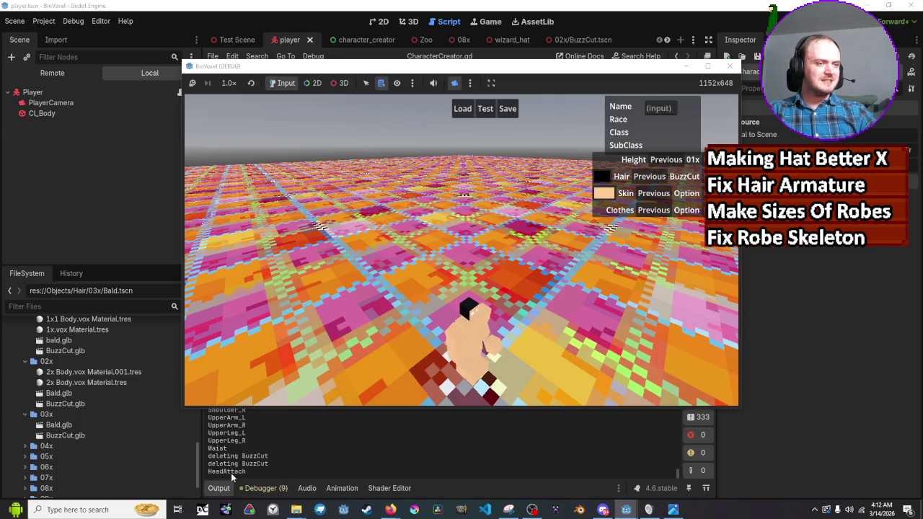
key(F8)
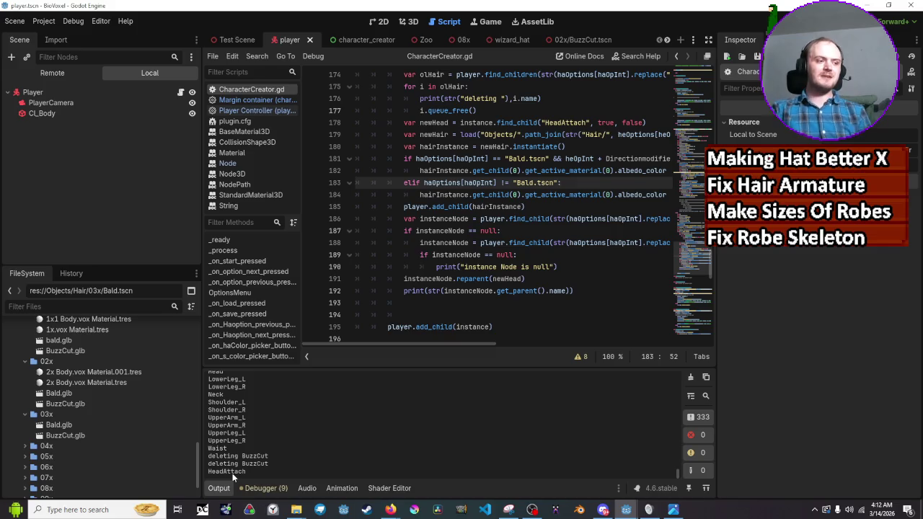
scroll(571, 294, down, 4)
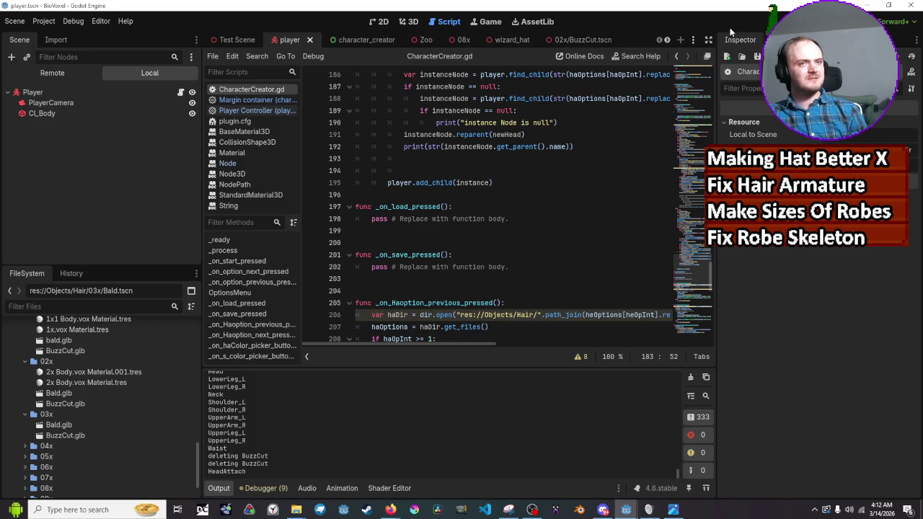
click(793, 21)
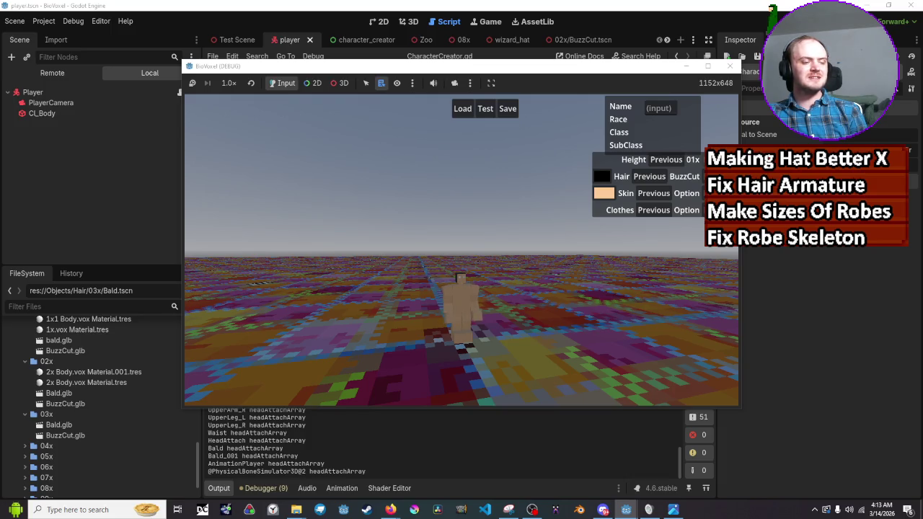
click(721, 160)
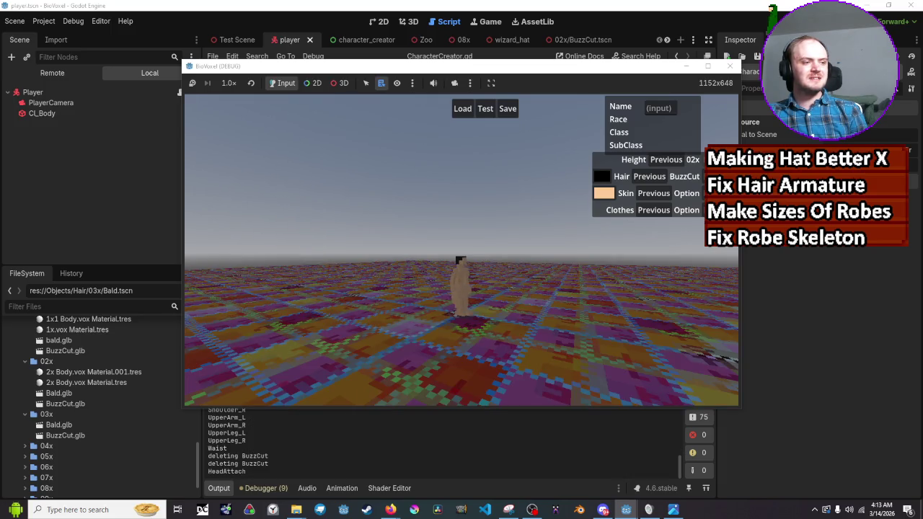
click(721, 159)
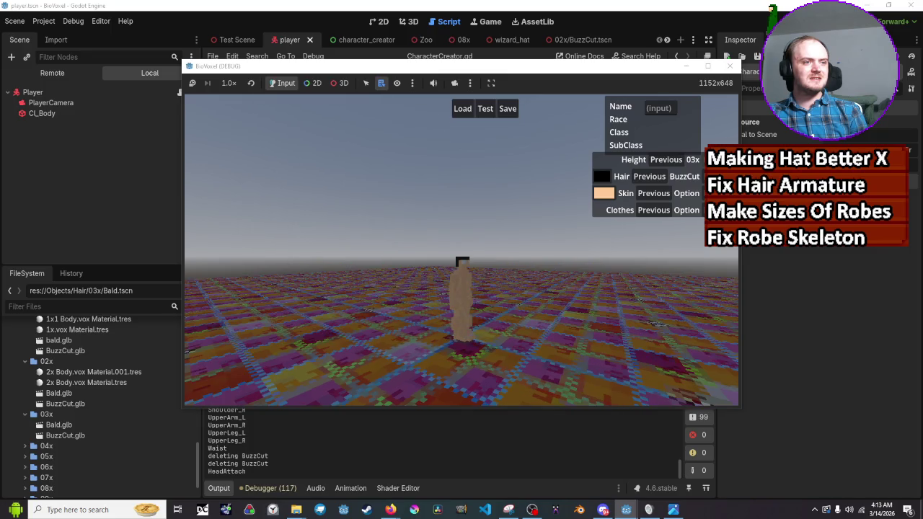
click(653, 161)
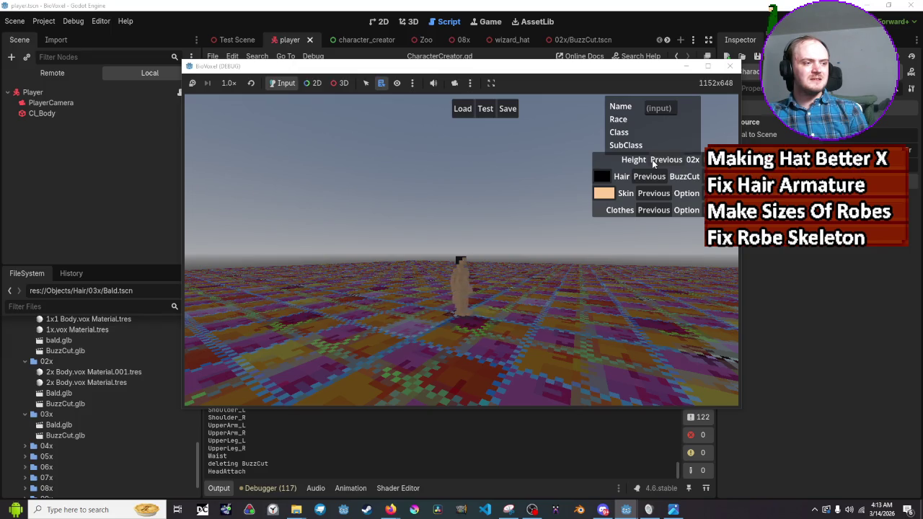
click(653, 162)
click(652, 161)
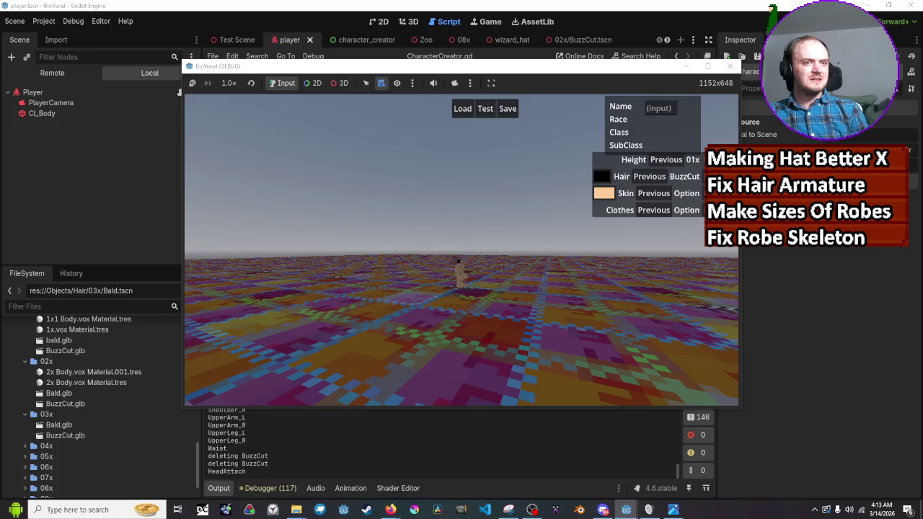
click(729, 65)
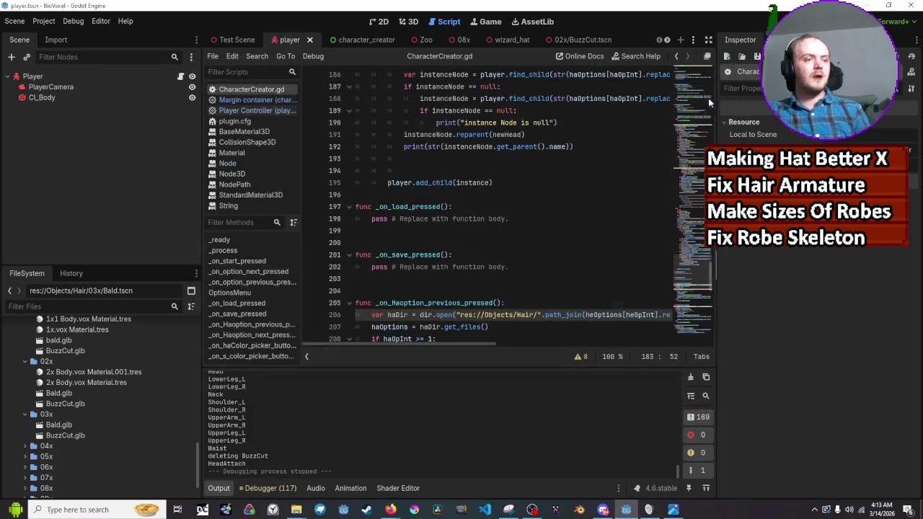
scroll(483, 286, up, 3)
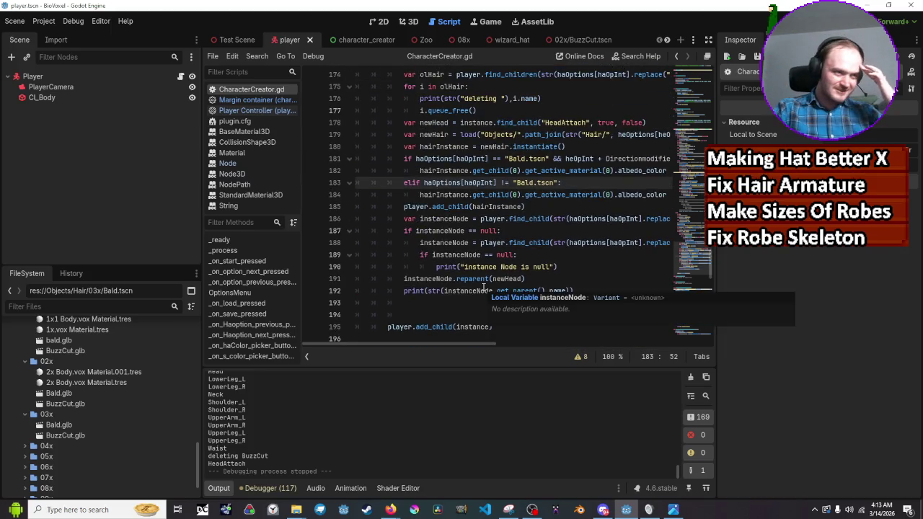
scroll(502, 286, down, 3)
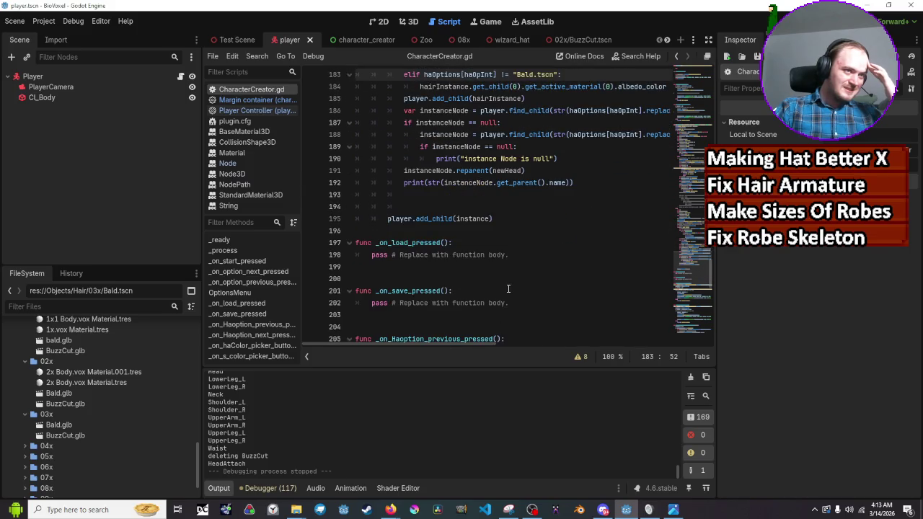
scroll(508, 288, up, 2)
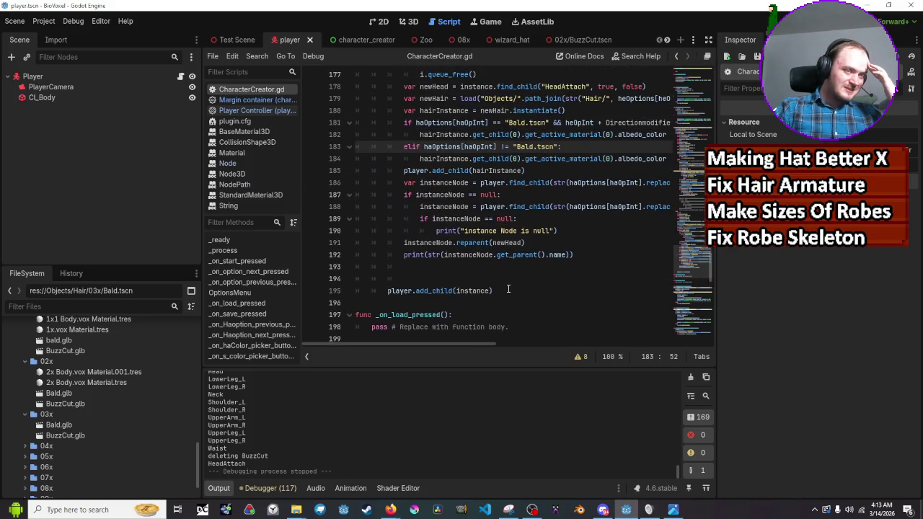
scroll(508, 288, up, 2)
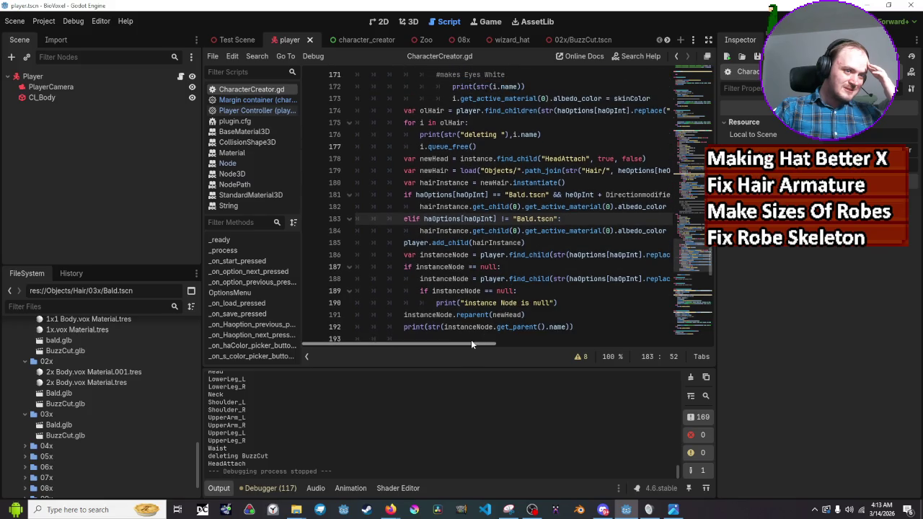
drag(472, 343, 480, 345)
scroll(464, 405, up, 3)
scroll(465, 406, down, 3)
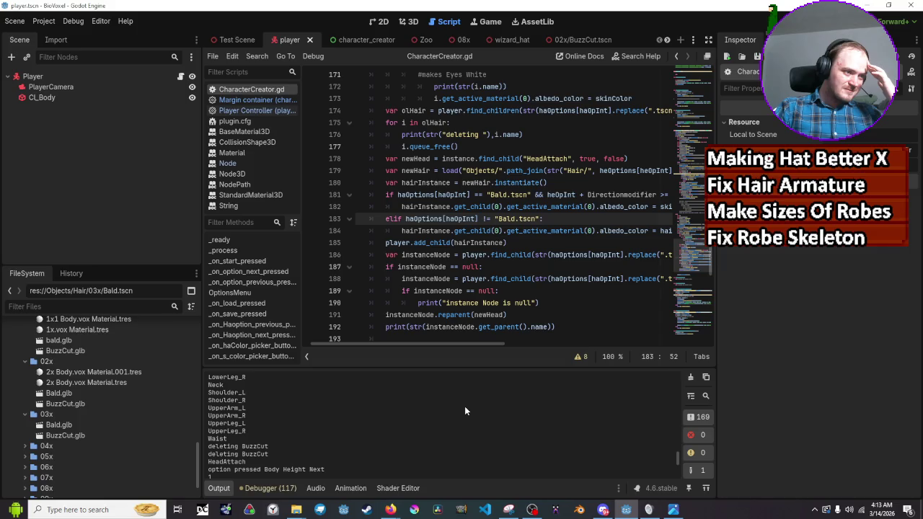
scroll(465, 406, down, 5)
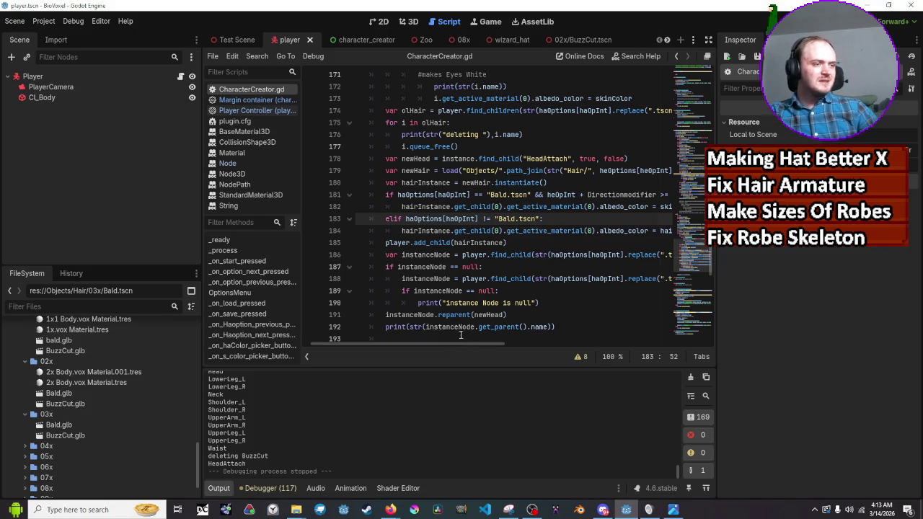
drag(456, 343, 456, 343)
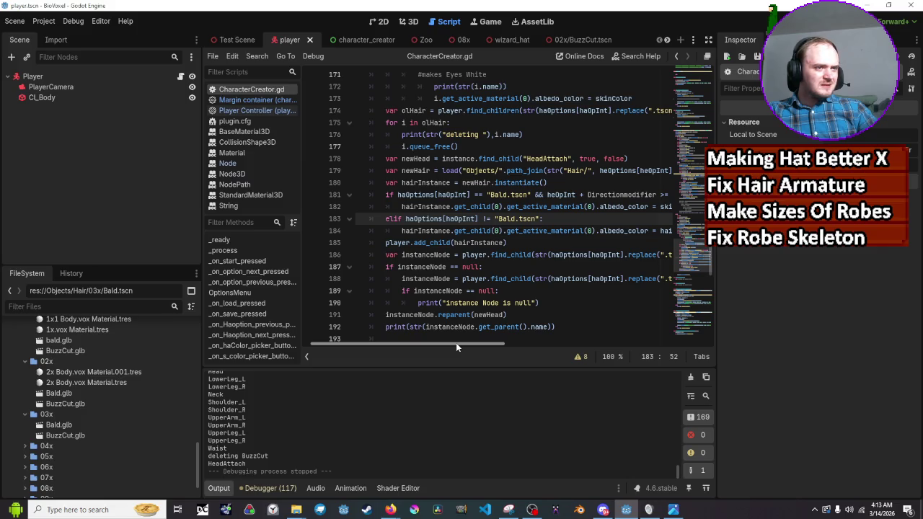
drag(455, 342, 469, 343)
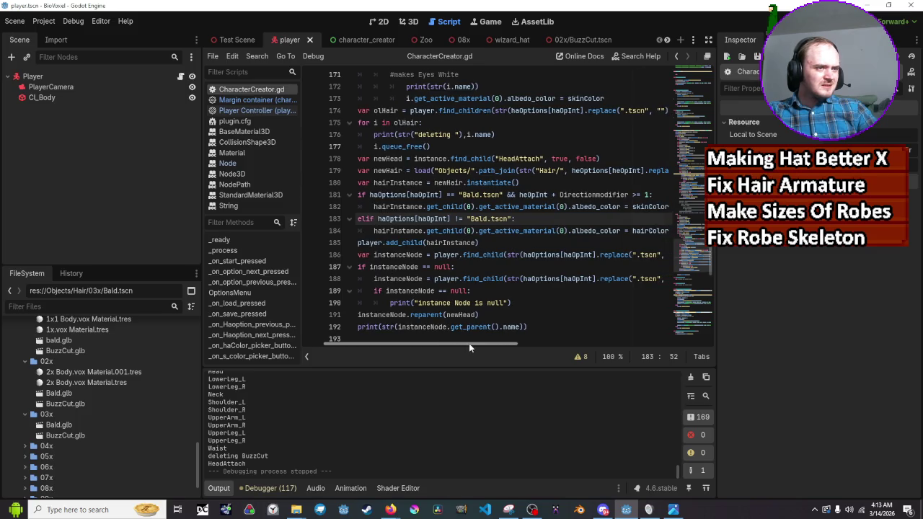
scroll(496, 302, down, 2)
scroll(496, 301, up, 2)
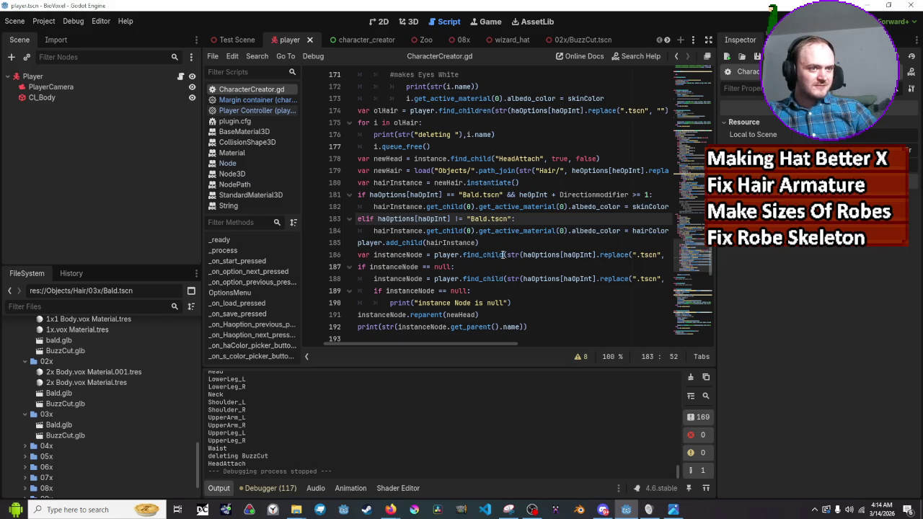
mouse_move(552, 256)
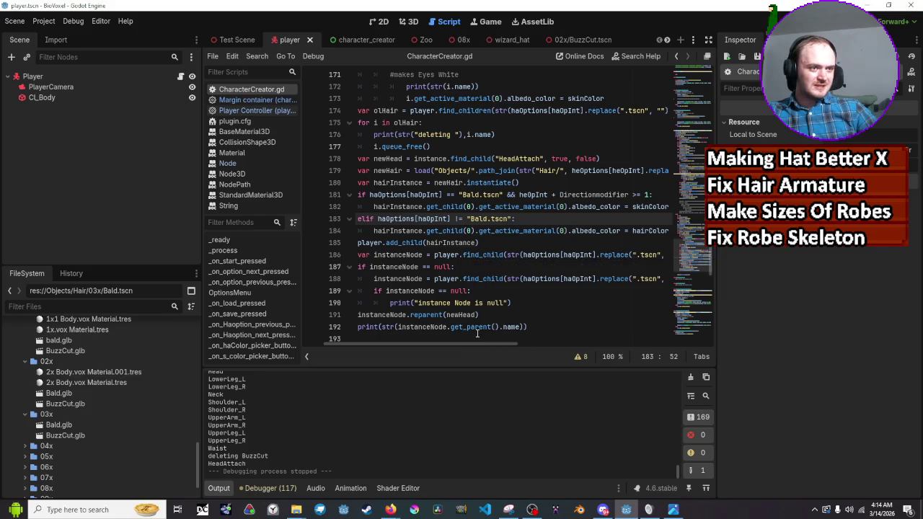
scroll(472, 320, down, 1)
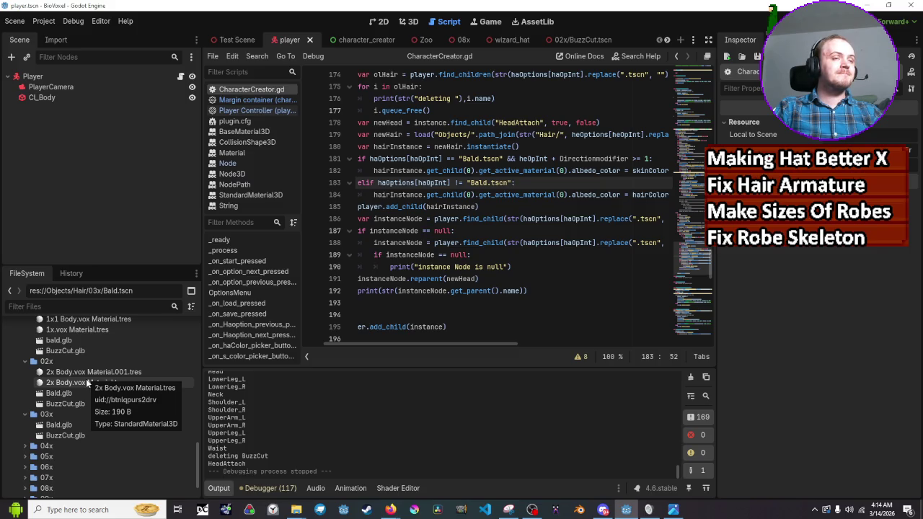
Step: Open the Hair/01x/Bald.tscn scene from the FileSystem dock
scroll(85, 378, up, 5)
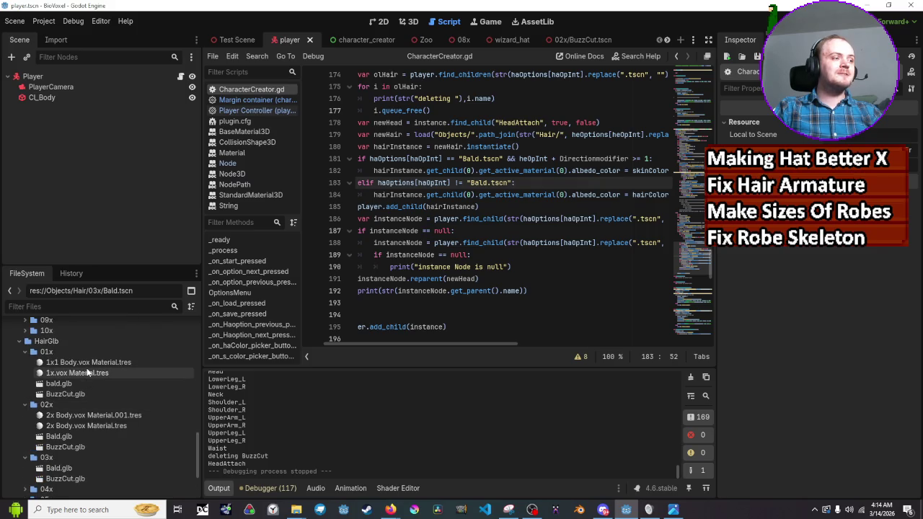
scroll(63, 359, up, 8)
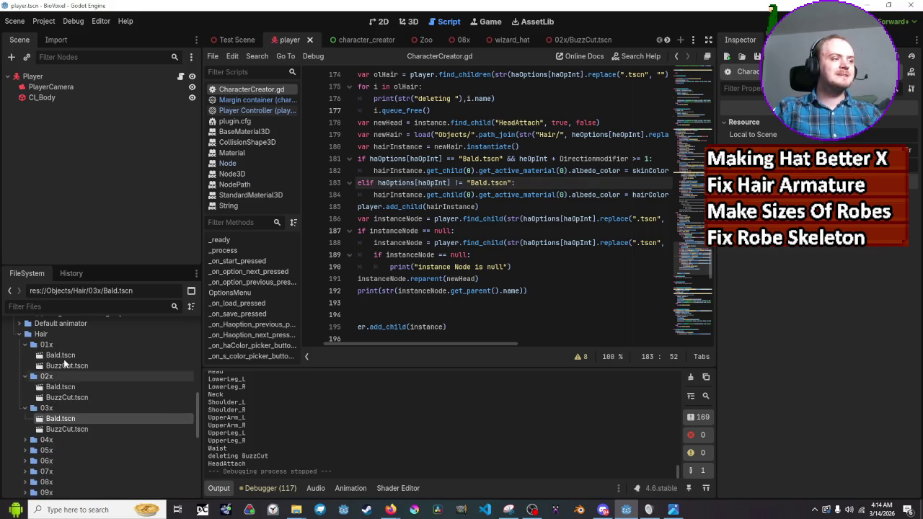
double_click(63, 358)
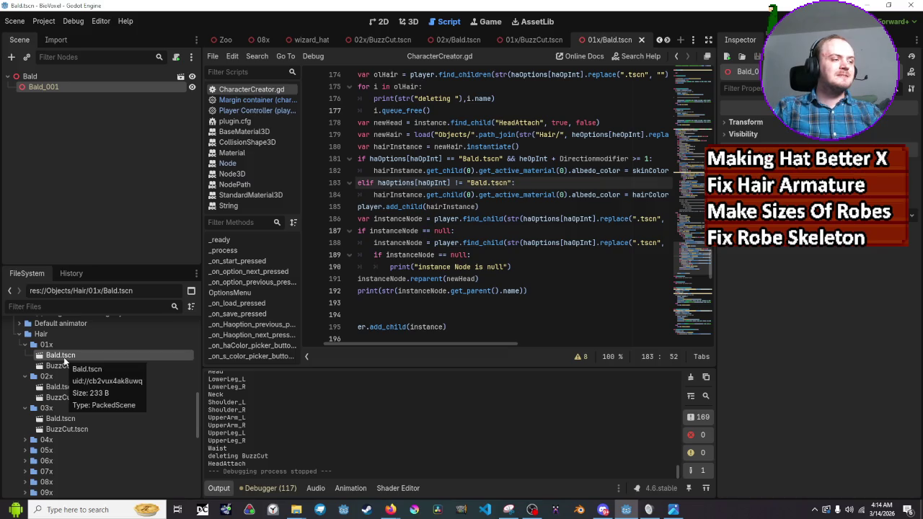
Step: Open the Objects/Body Height/01x.tscn scene
scroll(65, 364, up, 6)
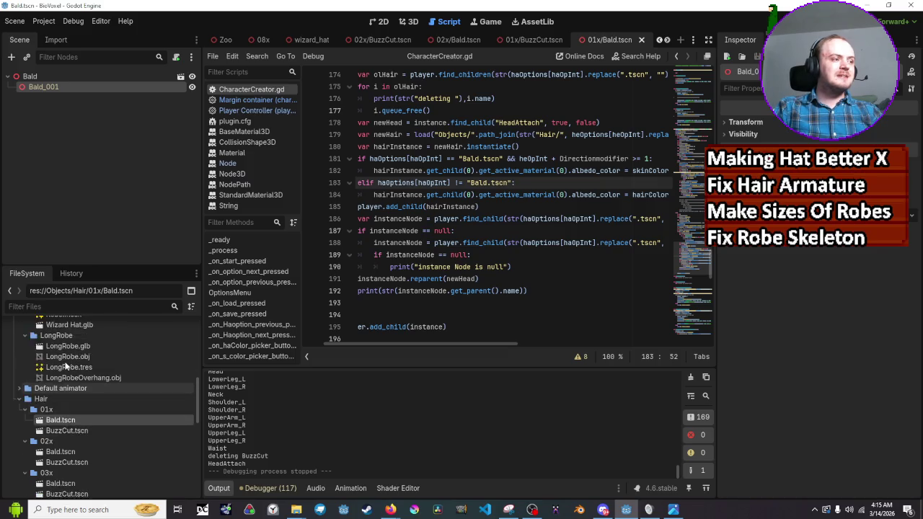
scroll(65, 364, up, 6)
click(67, 346)
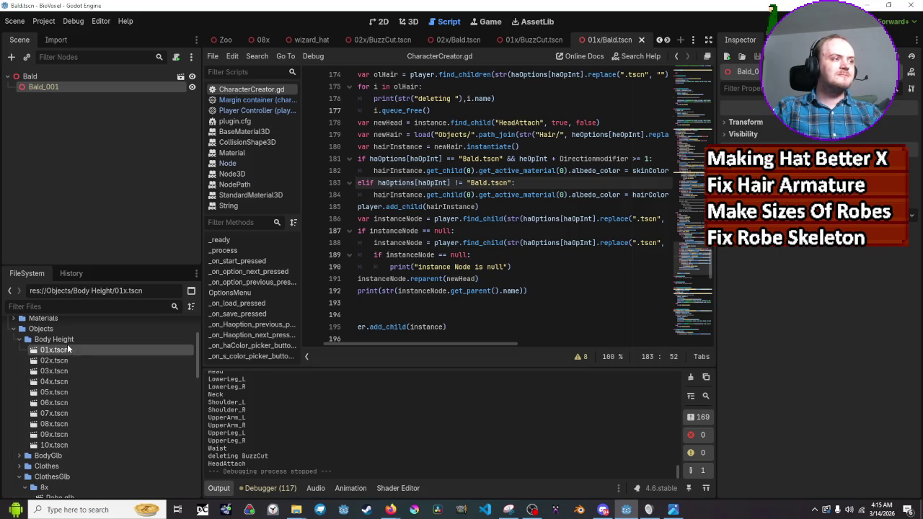
double_click(71, 350)
Step: In the 01x scene, rename the HeadAttach node to HeadAttach1
scroll(84, 199, down, 5)
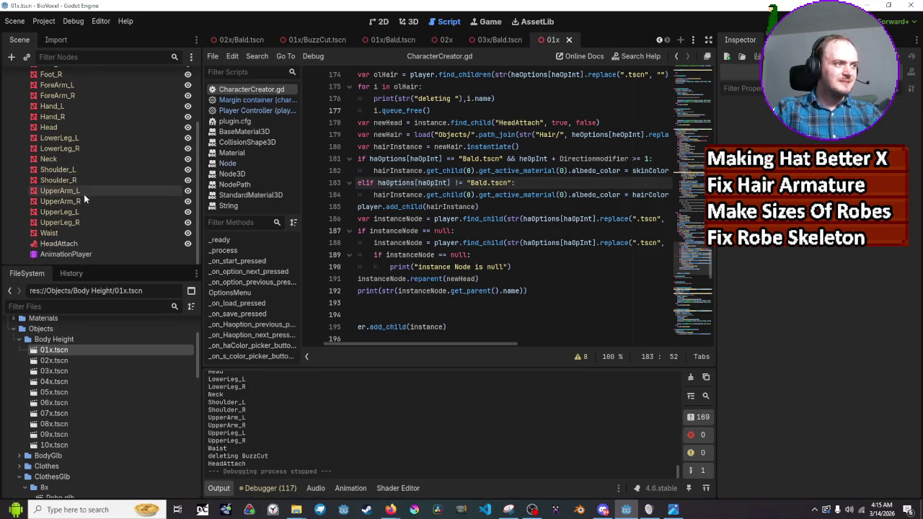
double_click(84, 244)
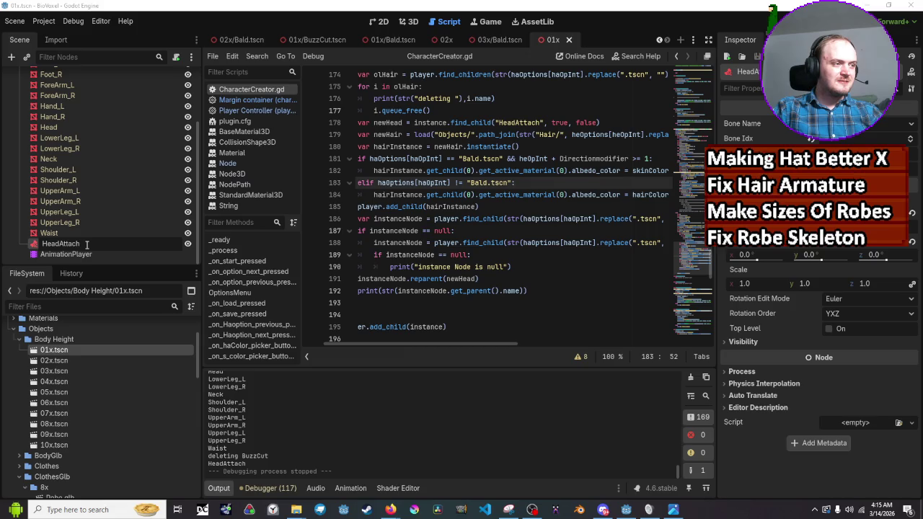
text(1)
key(Return)
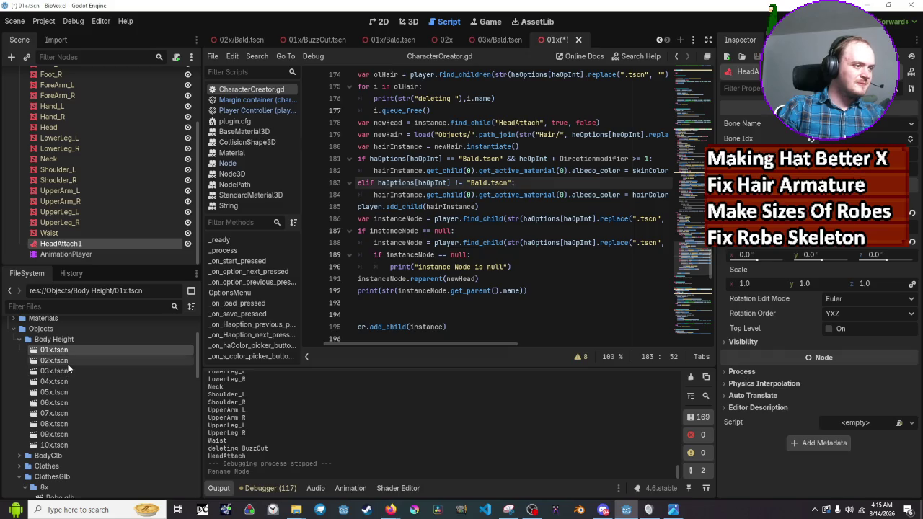
Step: Open 02x.tscn and rename its HeadAttach node to HeadAttach2
double_click(64, 361)
double_click(91, 245)
click(91, 246)
text(2)
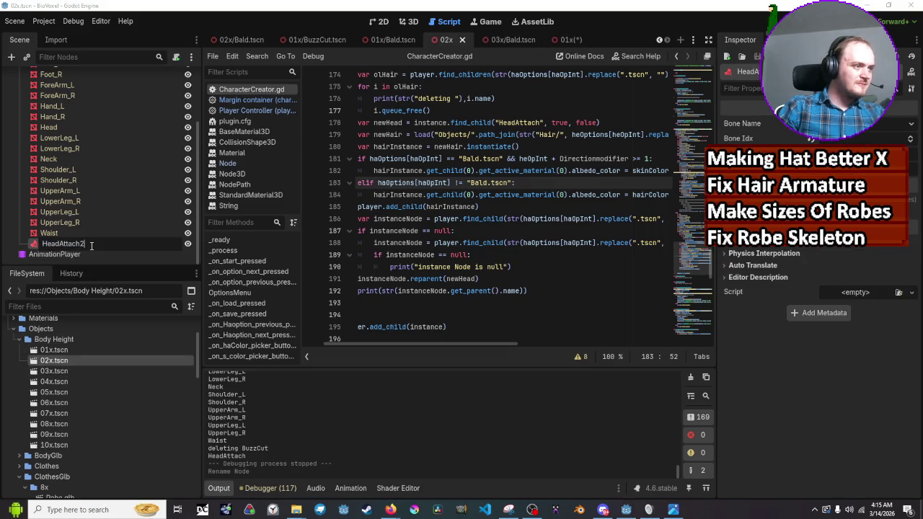
key(Return)
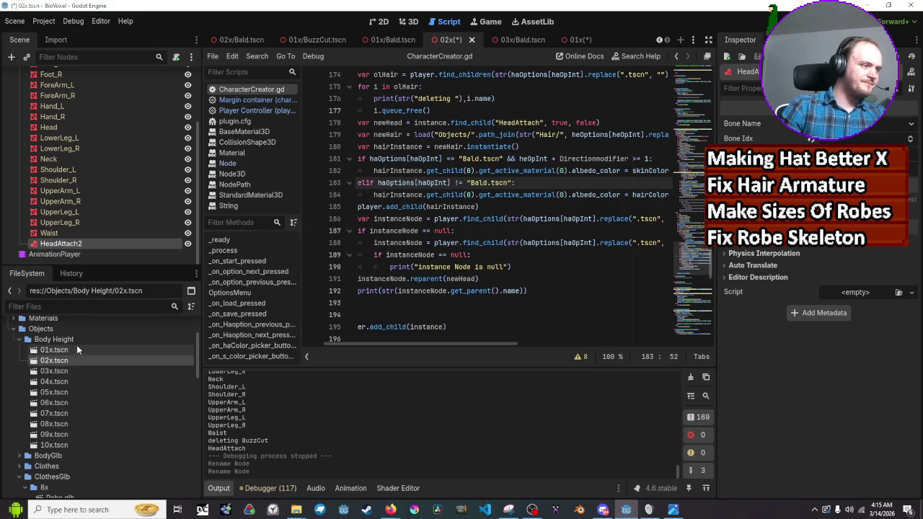
Step: Open 03x.tscn and rename its HeadAttach node to HeadAttach3
double_click(88, 370)
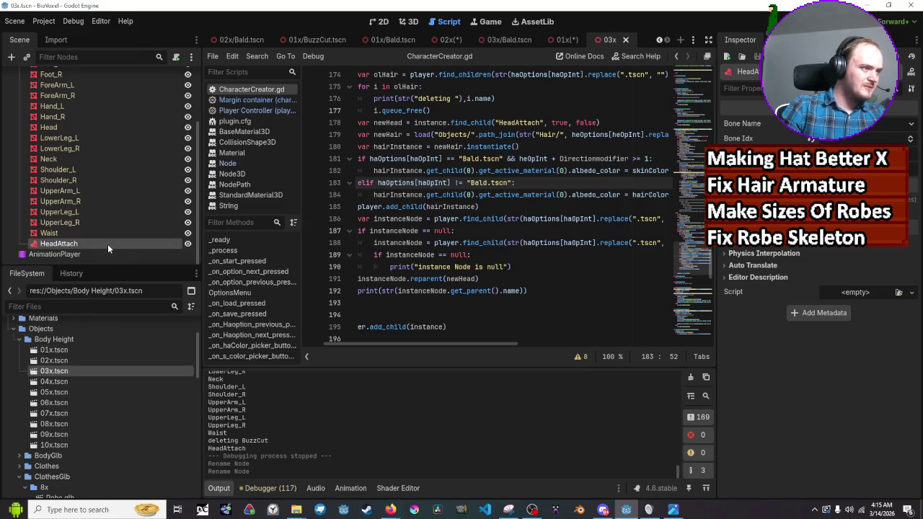
double_click(107, 244)
text(3)
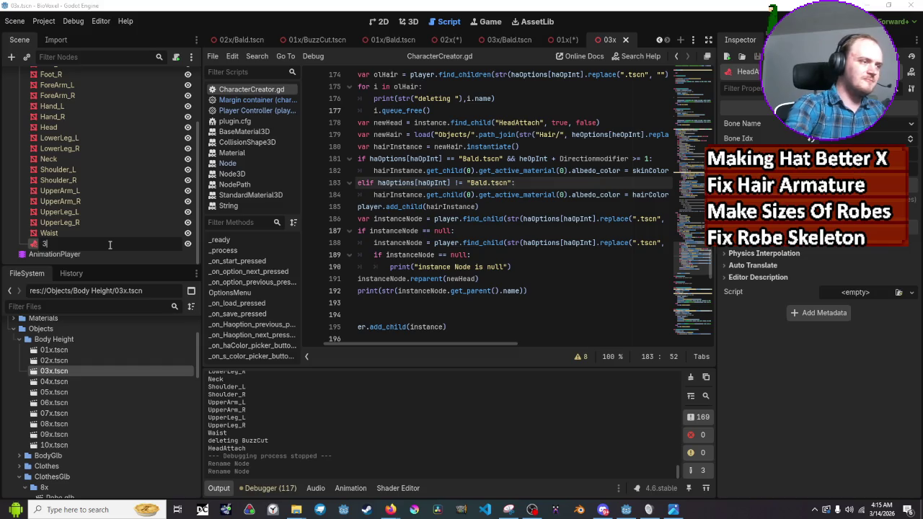
key(Escape)
text(3)
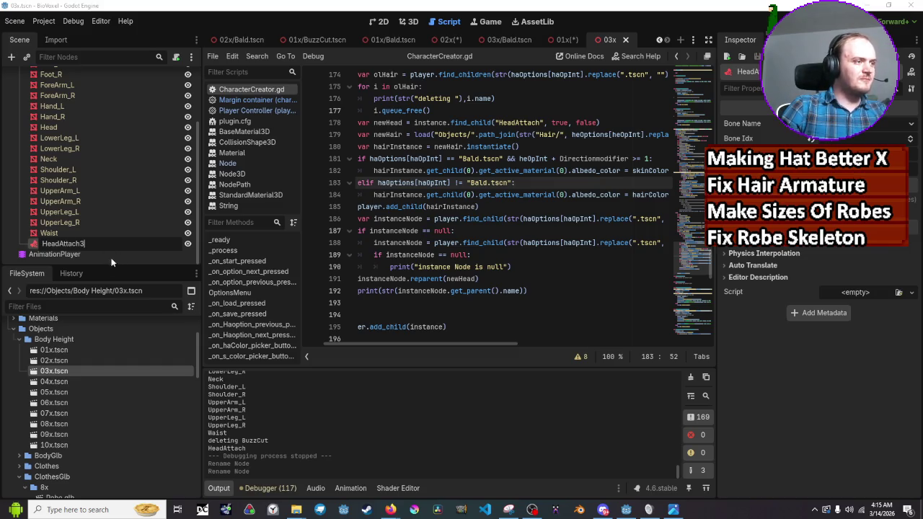
key(Return)
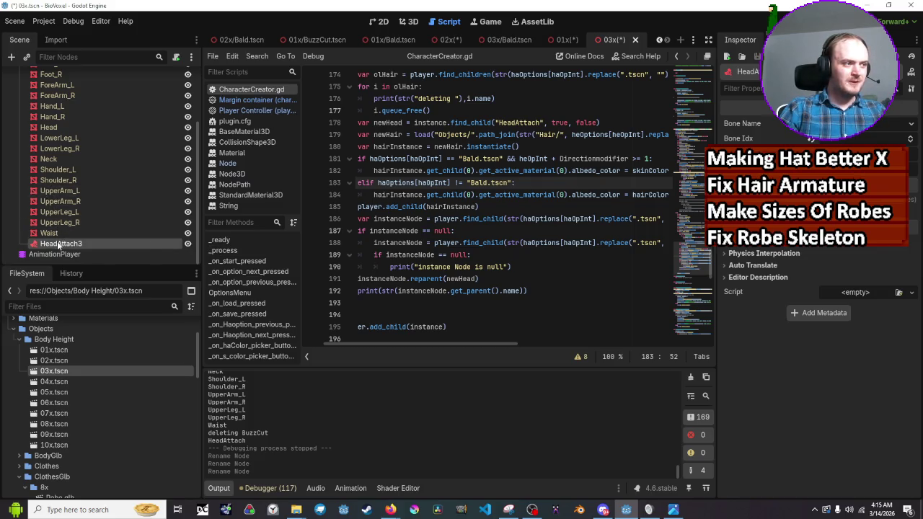
Step: Switch between the 01x, 02x and 03x scenes to verify the renamed nodes
double_click(116, 359)
double_click(116, 350)
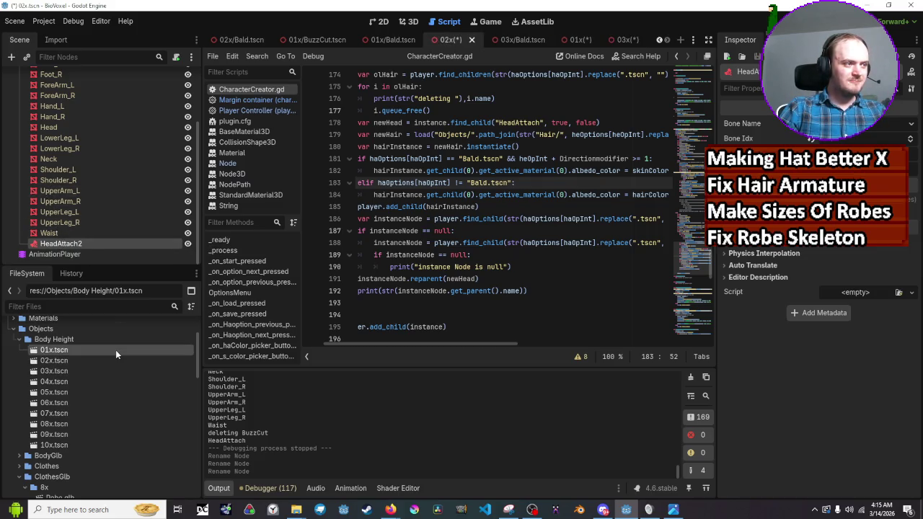
click(625, 40)
click(452, 45)
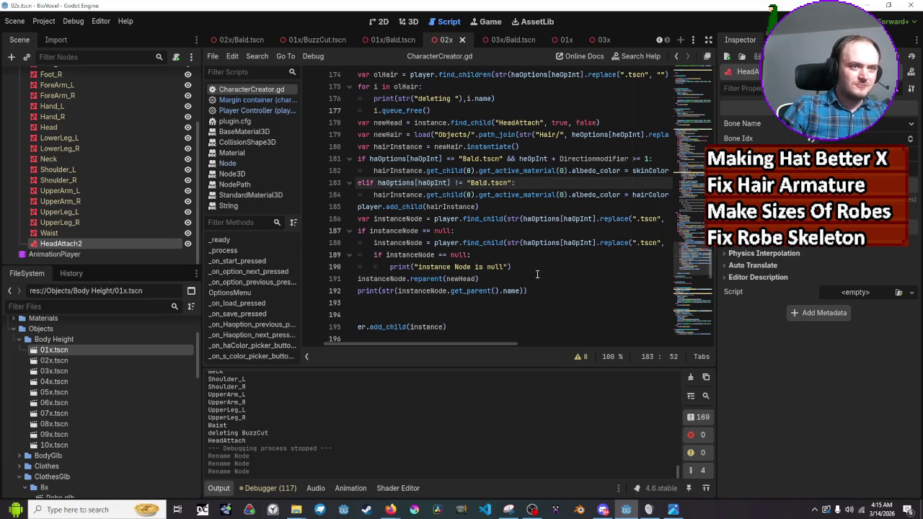
Step: Locate the find_child("HeadAttach") lookup on line 178 of CharacterCreator.gd
scroll(537, 274, up, 1)
mouse_move(434, 257)
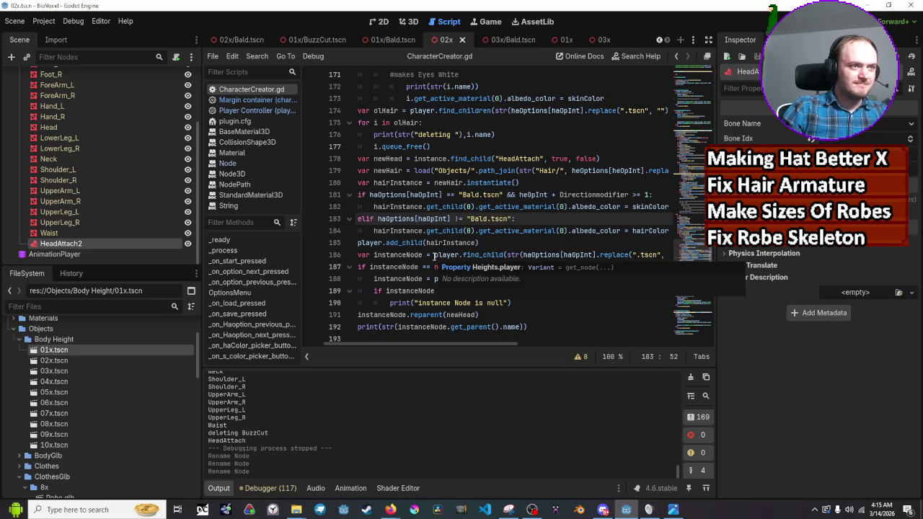
scroll(434, 256, up, 3)
scroll(434, 254, down, 1)
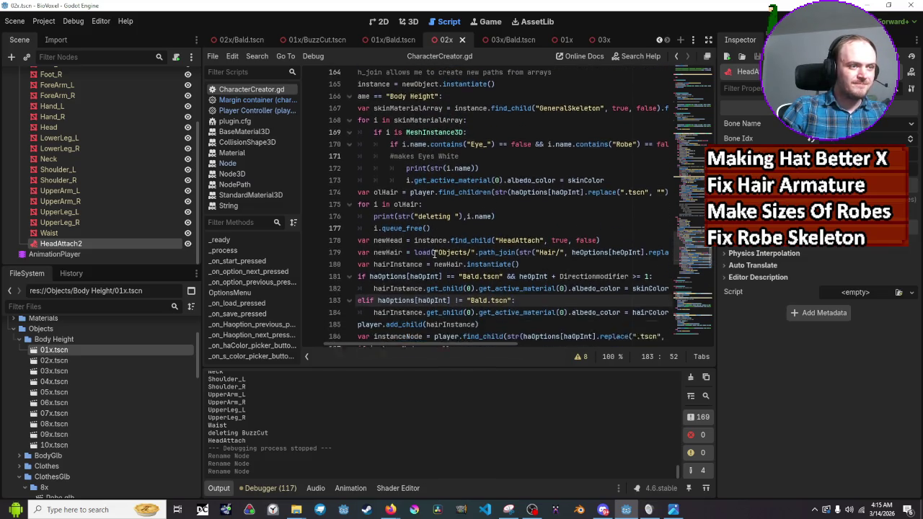
click(541, 231)
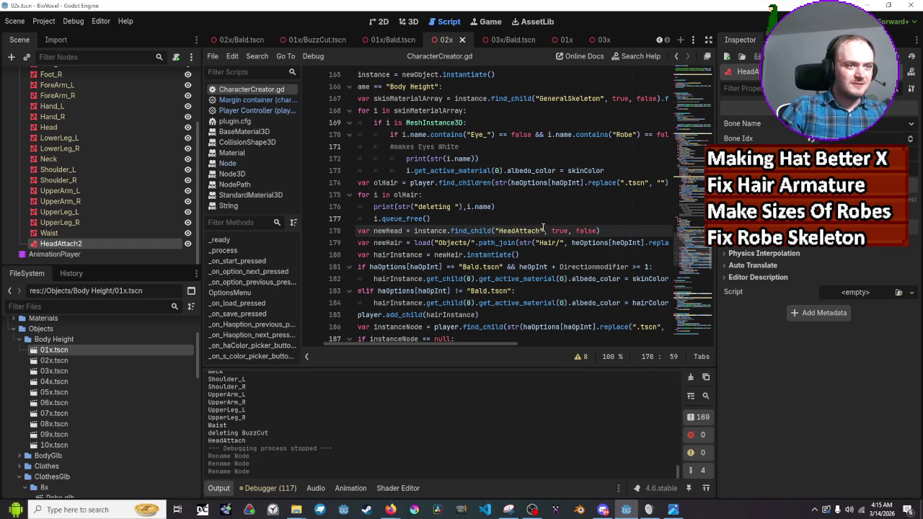
double_click(477, 231)
click(476, 231)
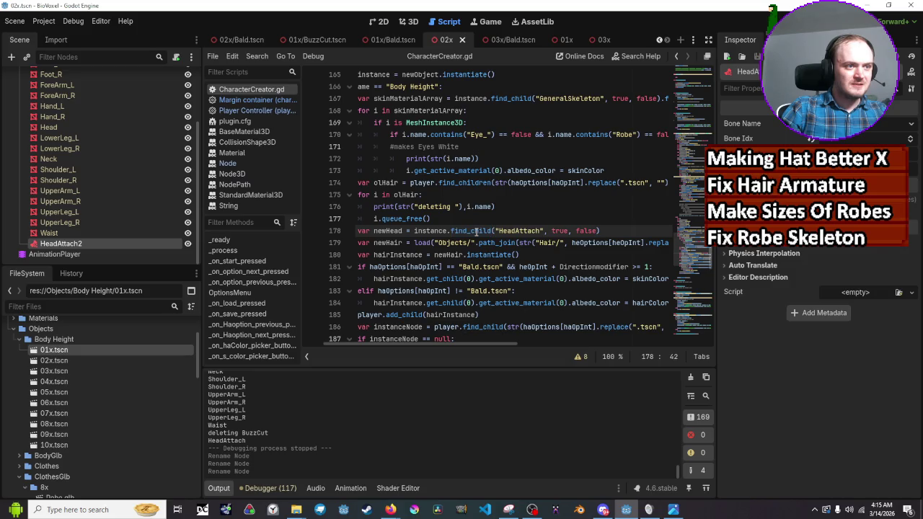
click(545, 231)
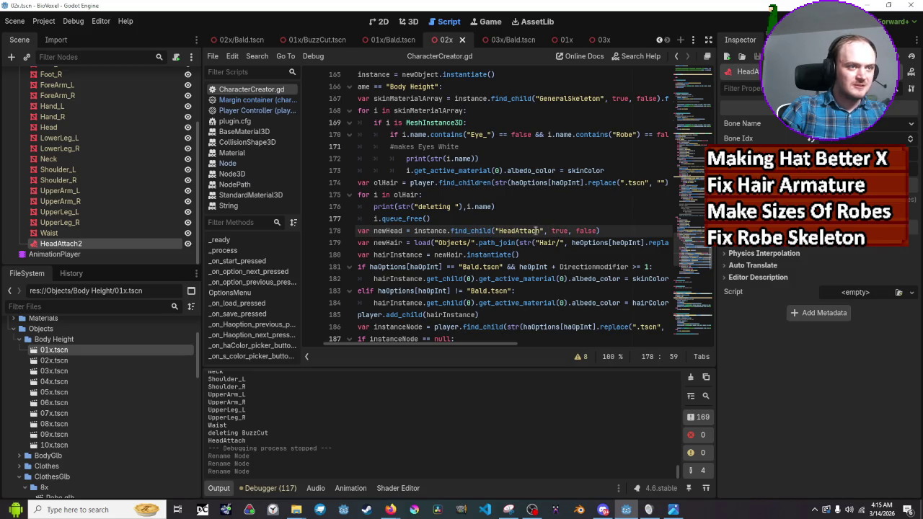
click(495, 231)
Step: Change line 178's lookup to find_child("HeadAttach*") and save the script
text(str)
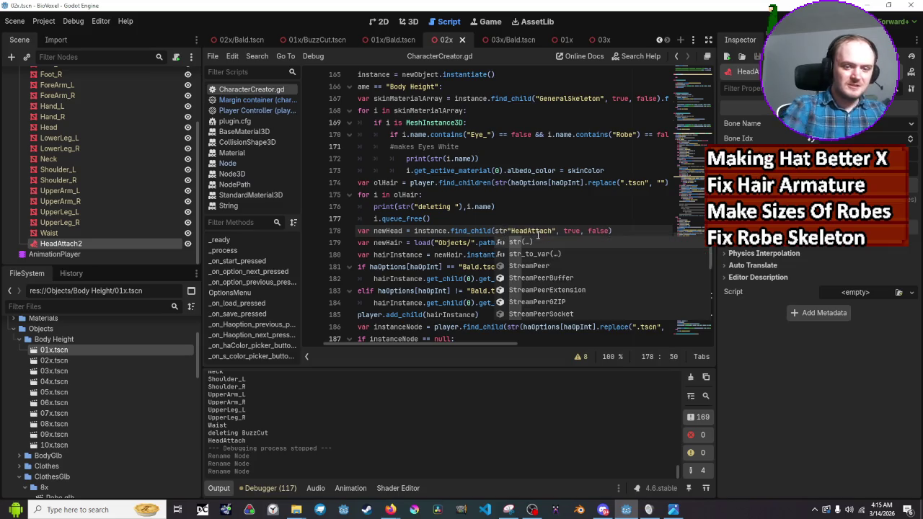
text(()
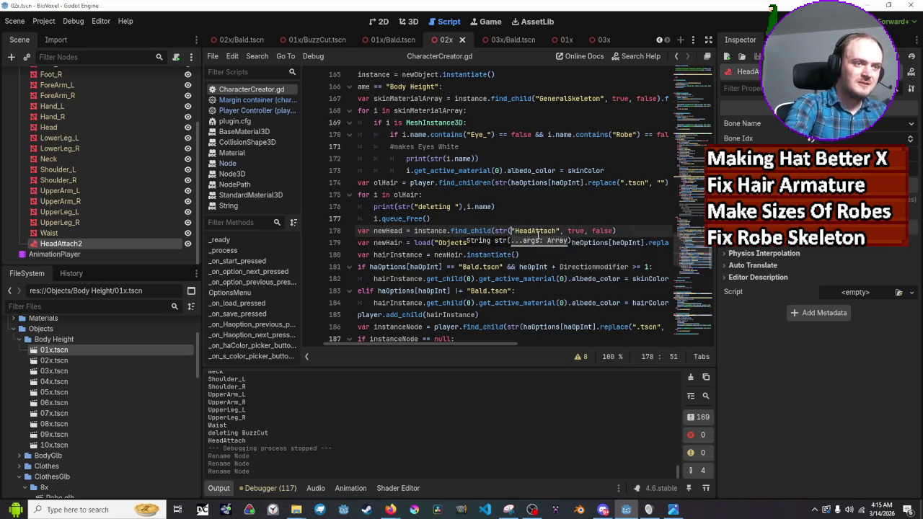
key(Right)
key(Right)
key(Right)
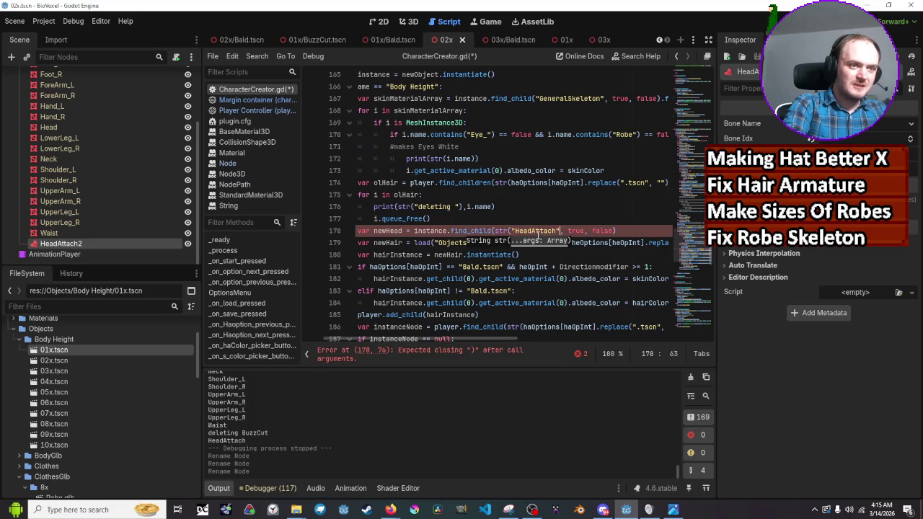
text())
key(BackSpace)
key(BackSpace)
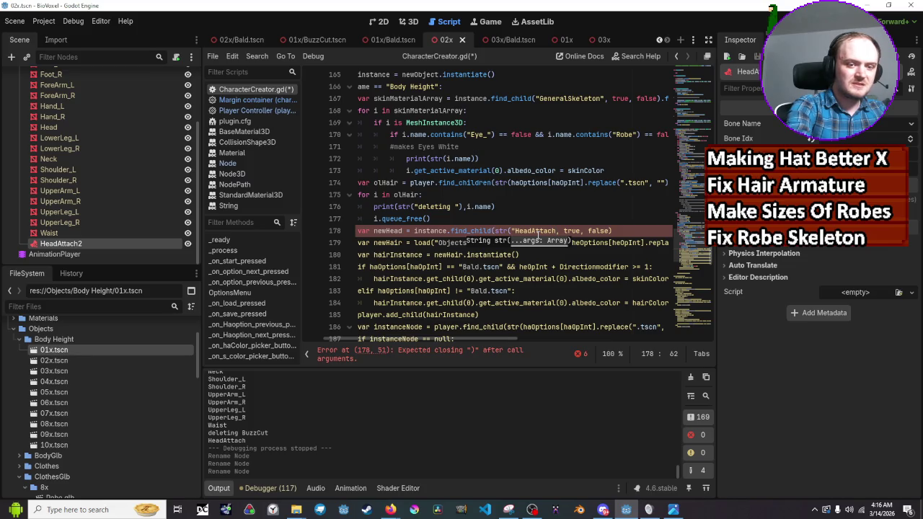
text("))
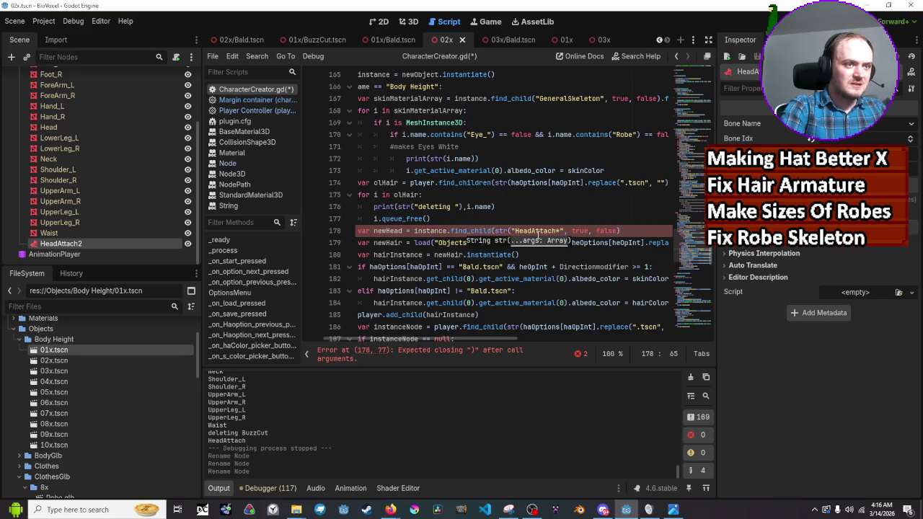
click(533, 231)
key(BackSpace)
key(BackSpace)
key(BackSpace)
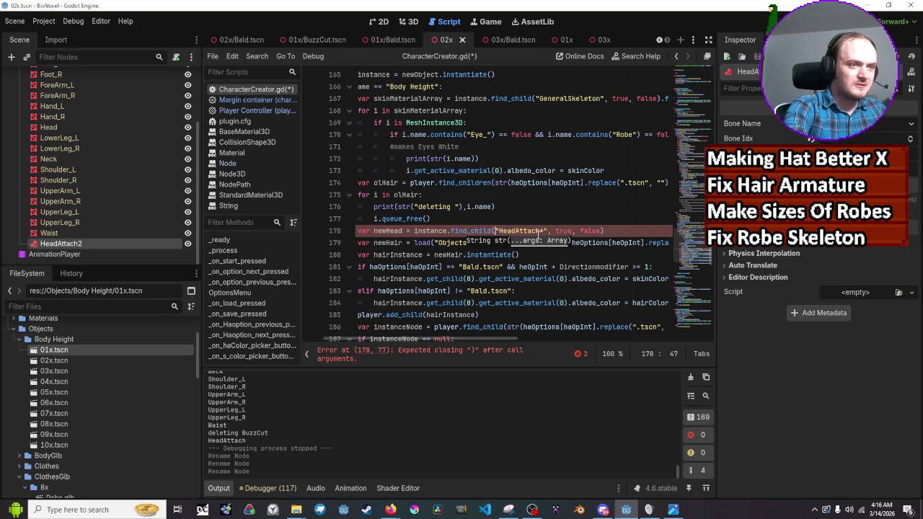
key(ctrl+s)
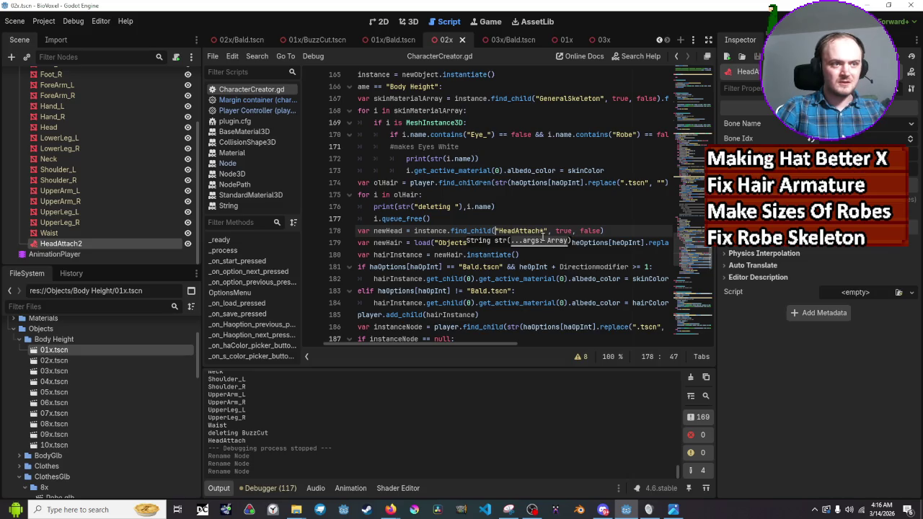
Step: Replace the asterisk with ? to search "HeadAttach?" and run the project
click(548, 231)
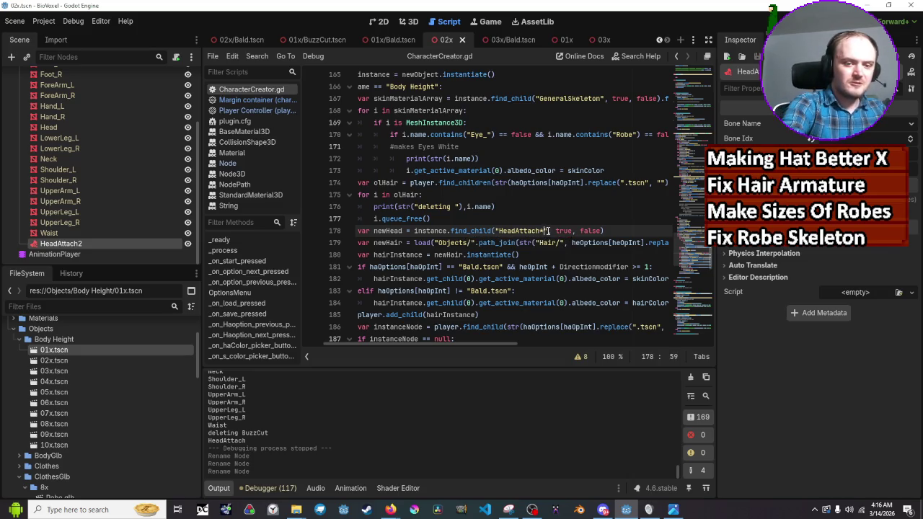
key(BackSpace)
text(?)
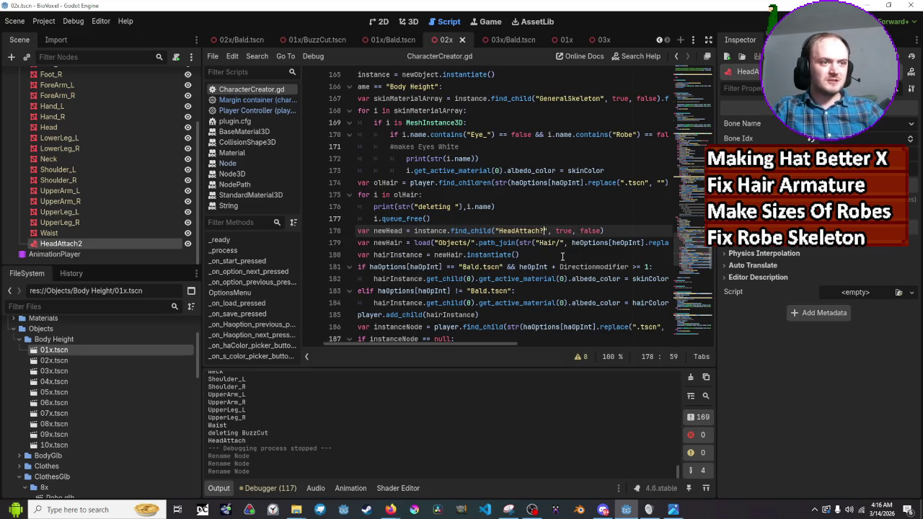
click(562, 256)
key(F5)
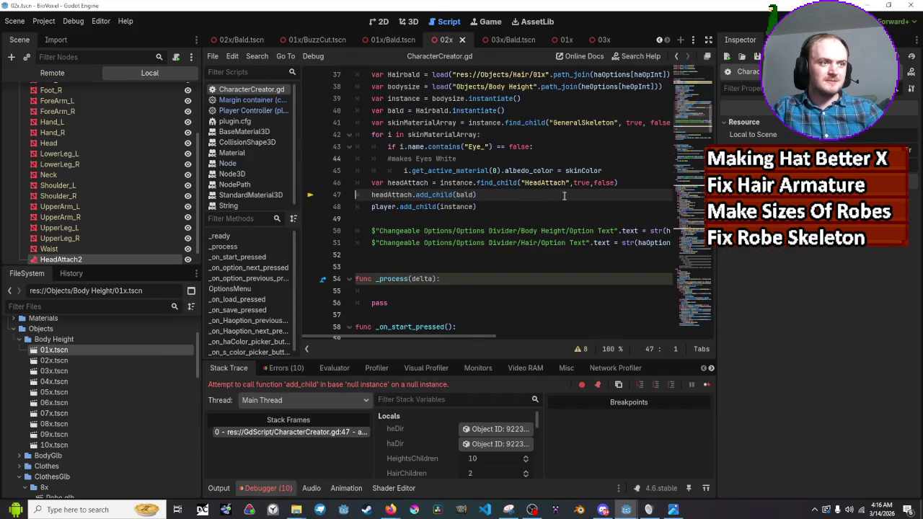
Step: Review the _ready code around the headAttach lookup on lines 46-47
scroll(544, 196, up, 7)
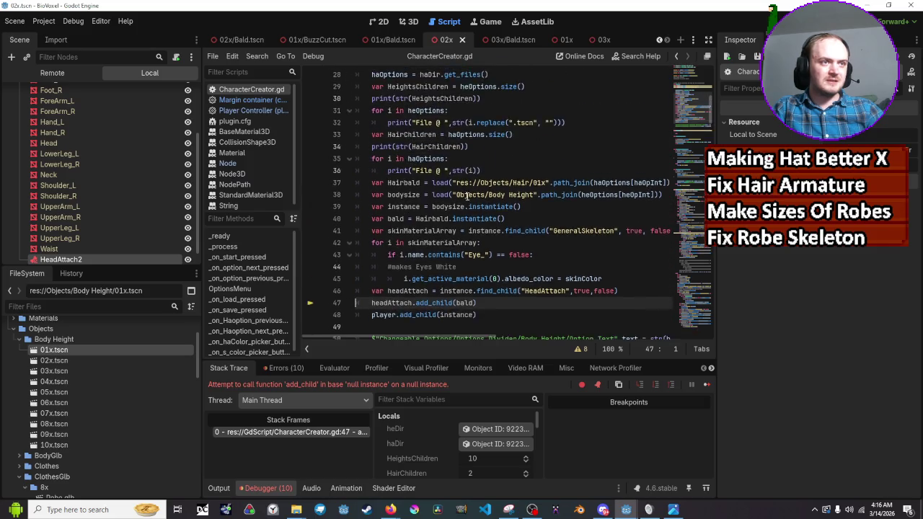
scroll(544, 197, down, 4)
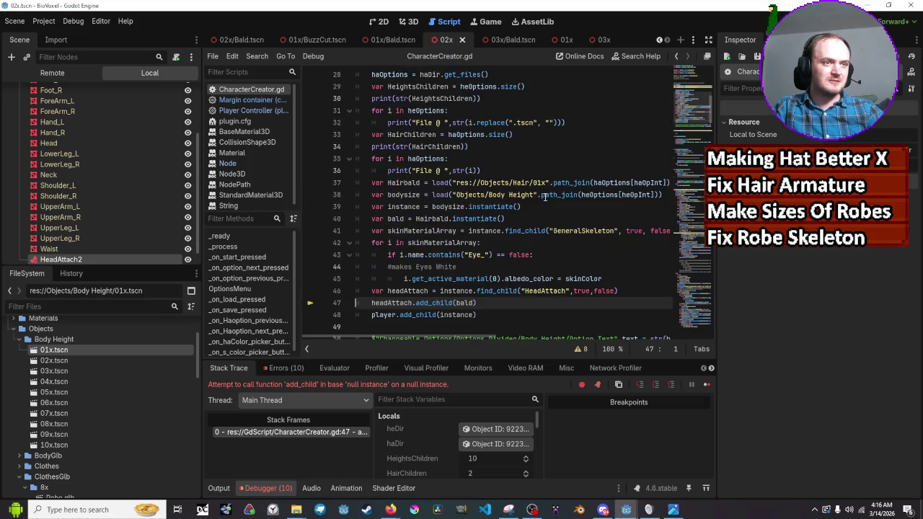
scroll(544, 197, down, 1)
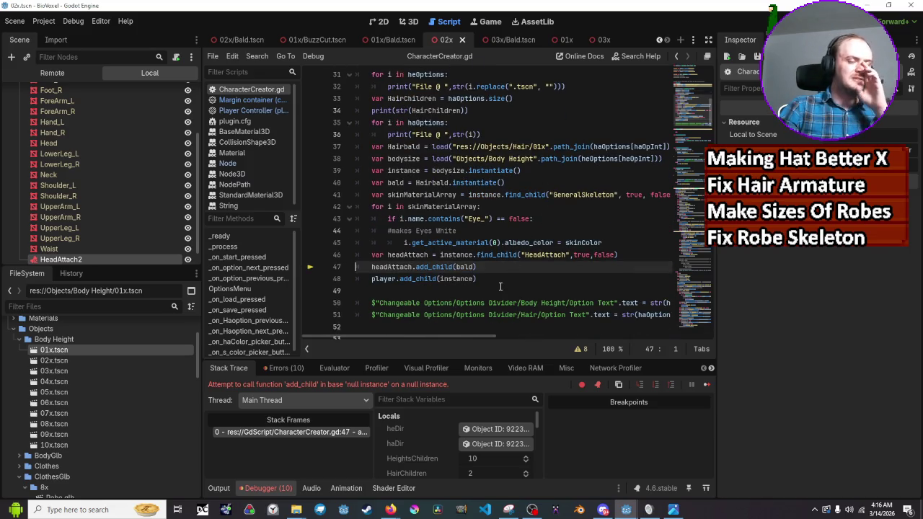
scroll(499, 287, up, 1)
scroll(500, 287, up, 6)
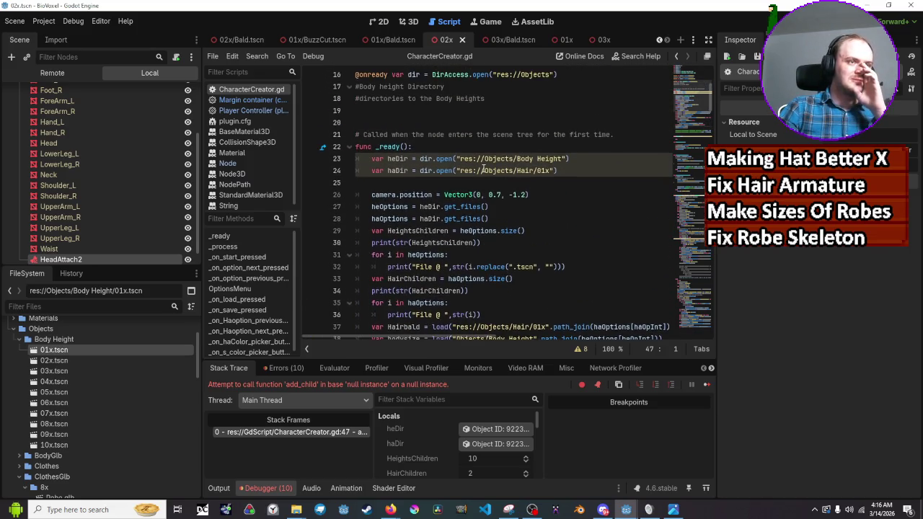
scroll(484, 168, up, 2)
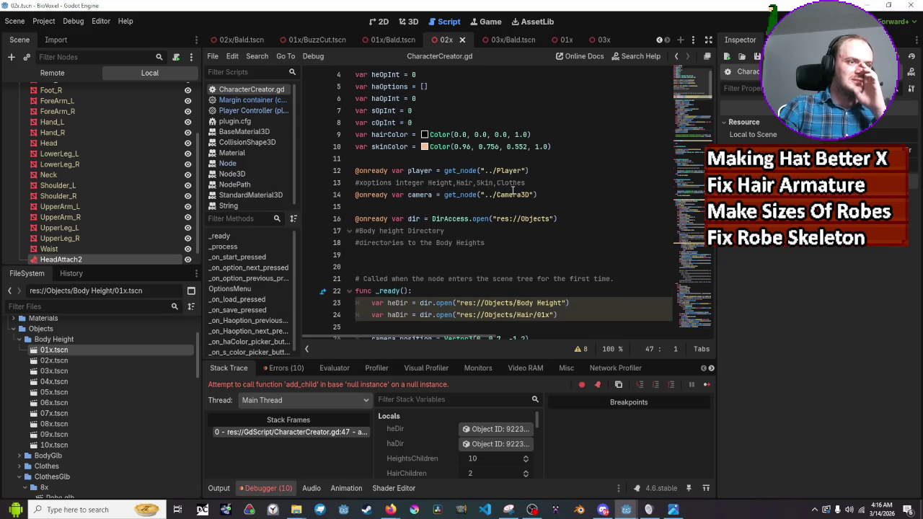
scroll(512, 189, down, 5)
scroll(512, 190, down, 4)
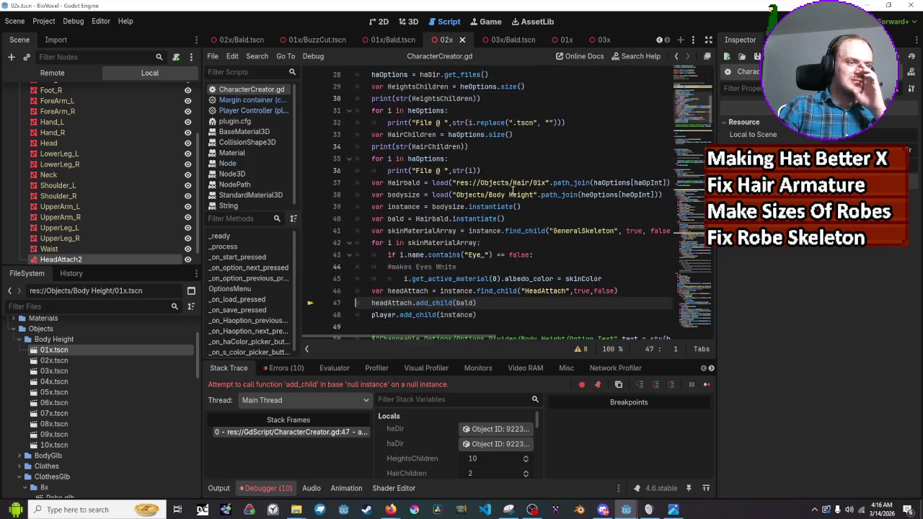
double_click(408, 267)
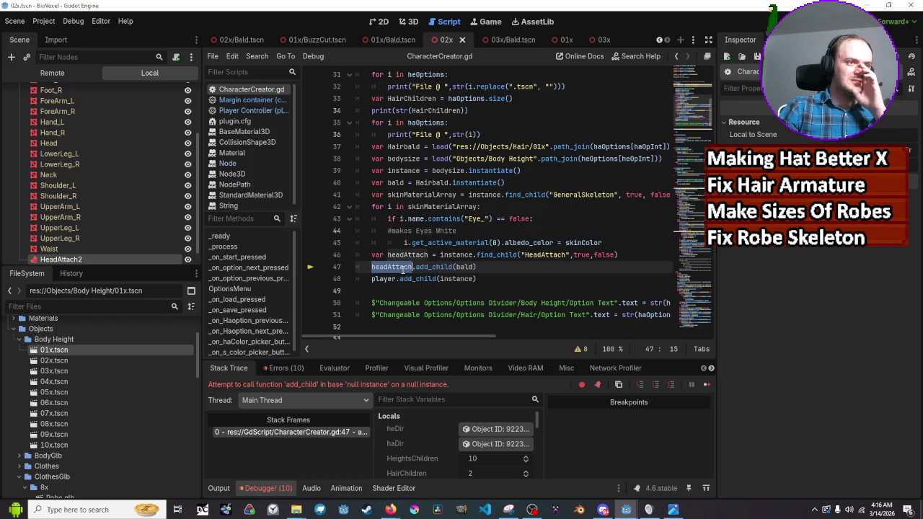
scroll(405, 268, up, 4)
scroll(405, 268, up, 1)
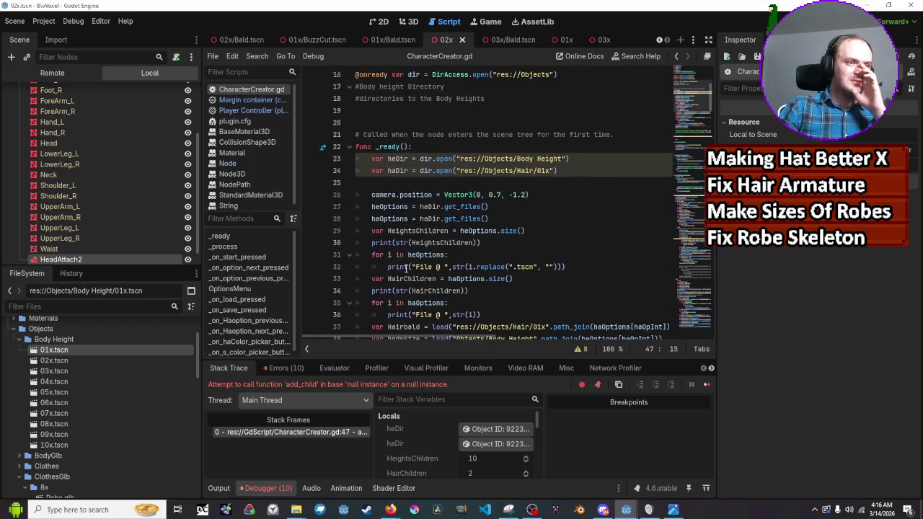
scroll(406, 268, down, 4)
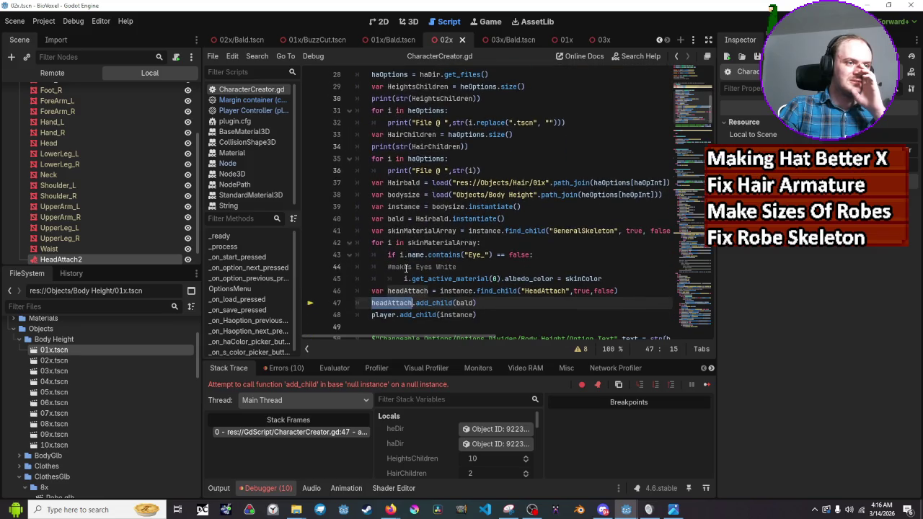
Step: Add a ? wildcard after HeadAttach in line 46's find_child, stop debugging, and rerun
click(569, 290)
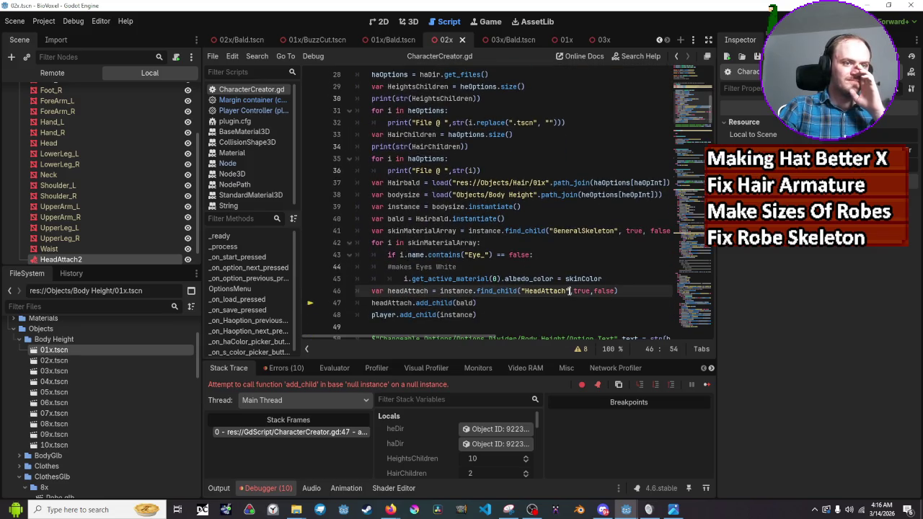
text(?)
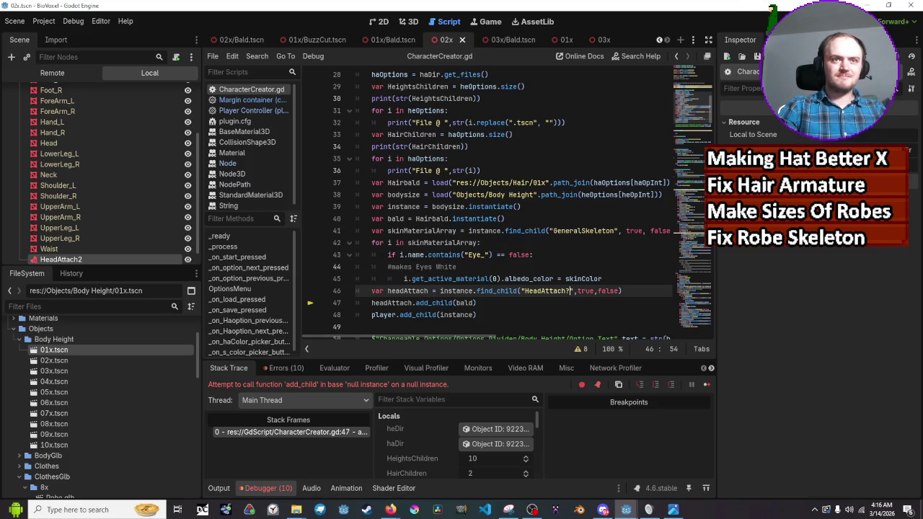
key(F8)
click(765, 27)
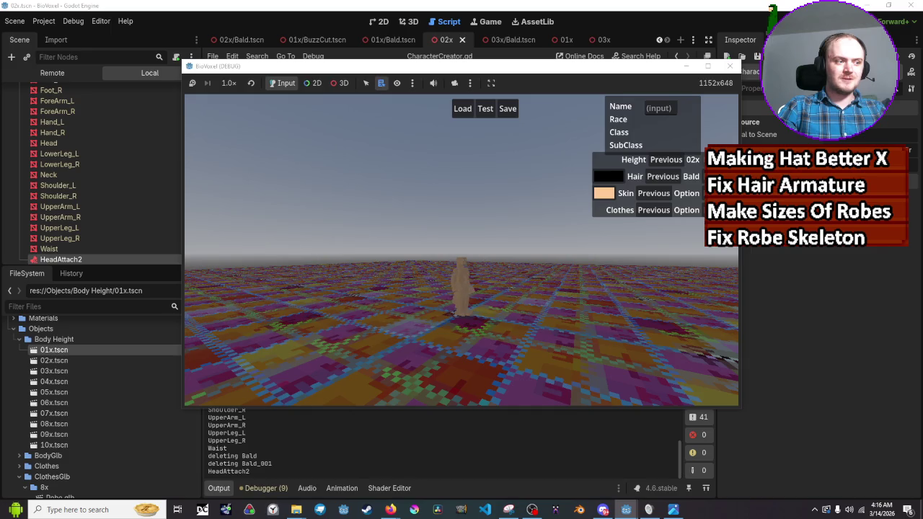
Step: Switch to the previous body height, triggering the line 182 error, then place the caret after haOpInt
click(665, 159)
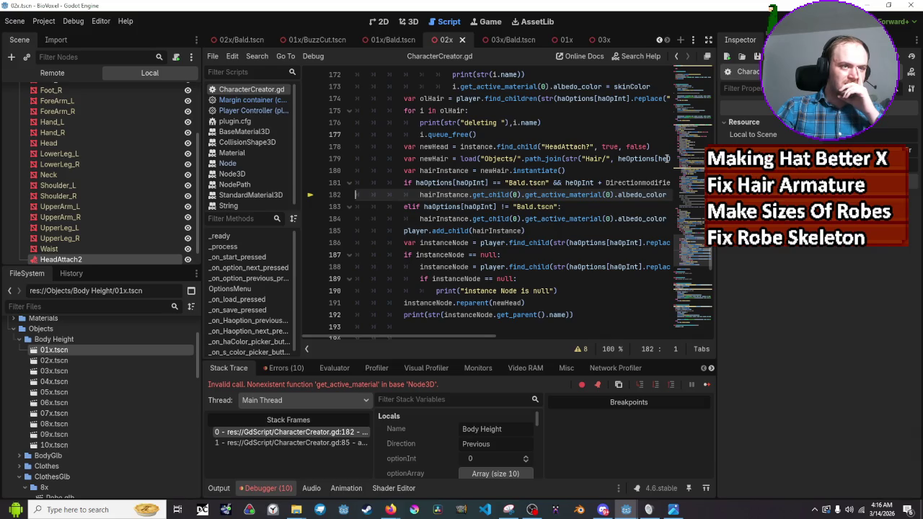
click(485, 182)
Step: Change the line 181 hair index to haOptions[haOpInt + Directionmodifier] and save the script
text(])
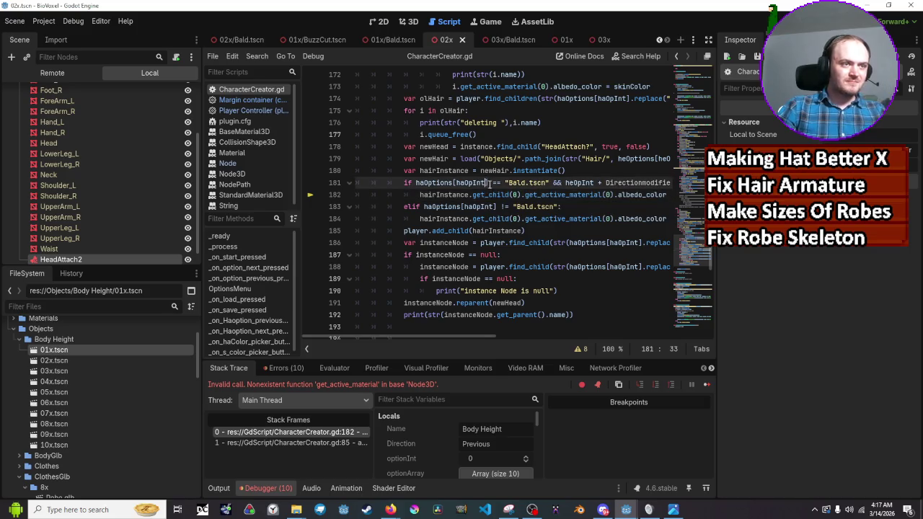
text(+ )
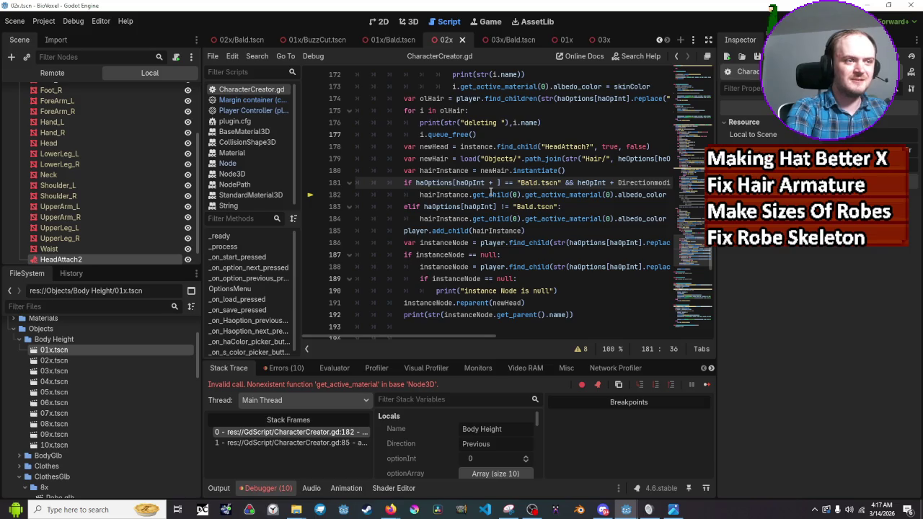
text(opdi)
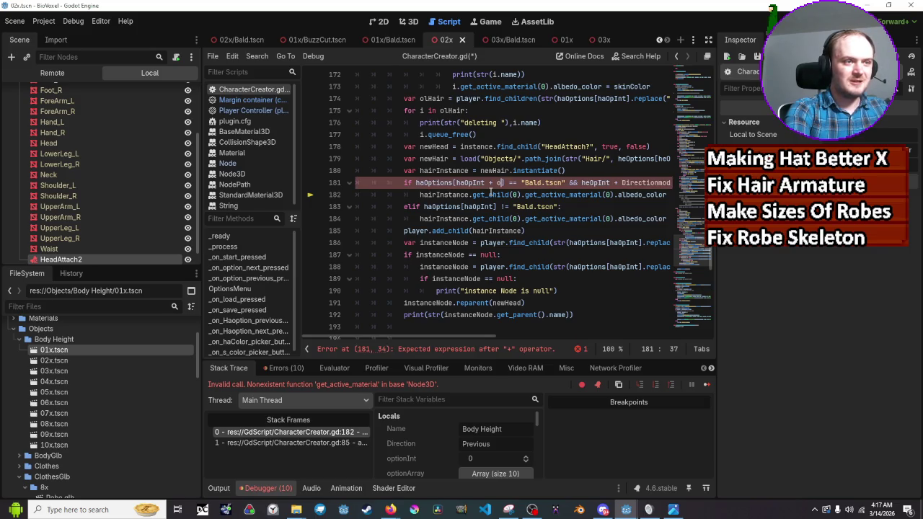
key(BackSpace)
key(BackSpace)
key(BackSpace)
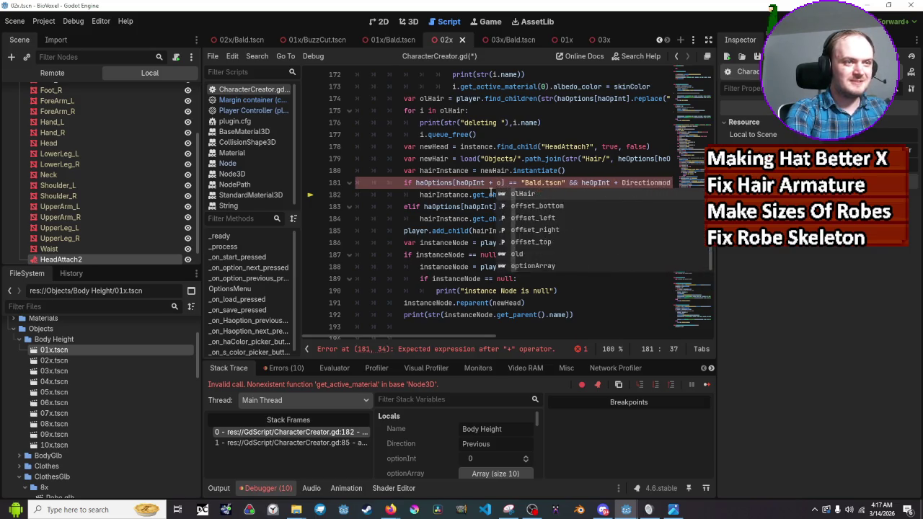
text(opti)
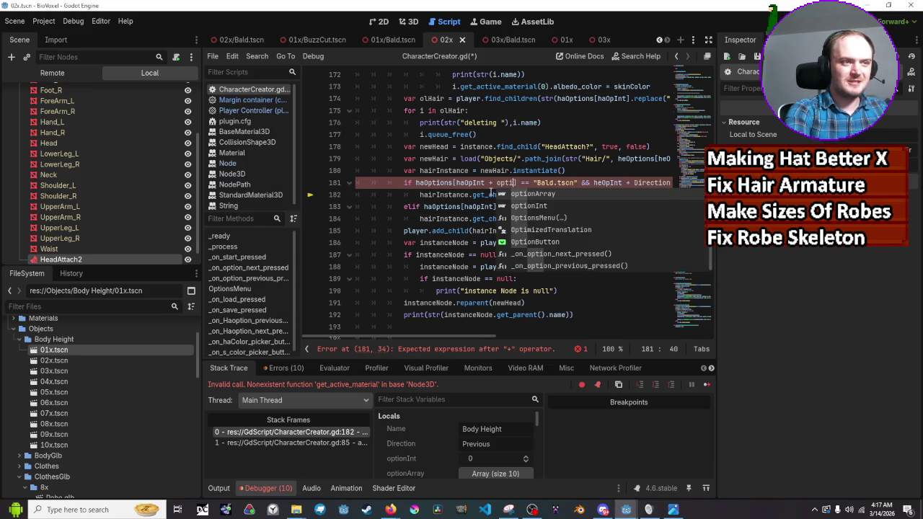
key(BackSpace)
key(BackSpace)
key(BackSpace)
text(direction)
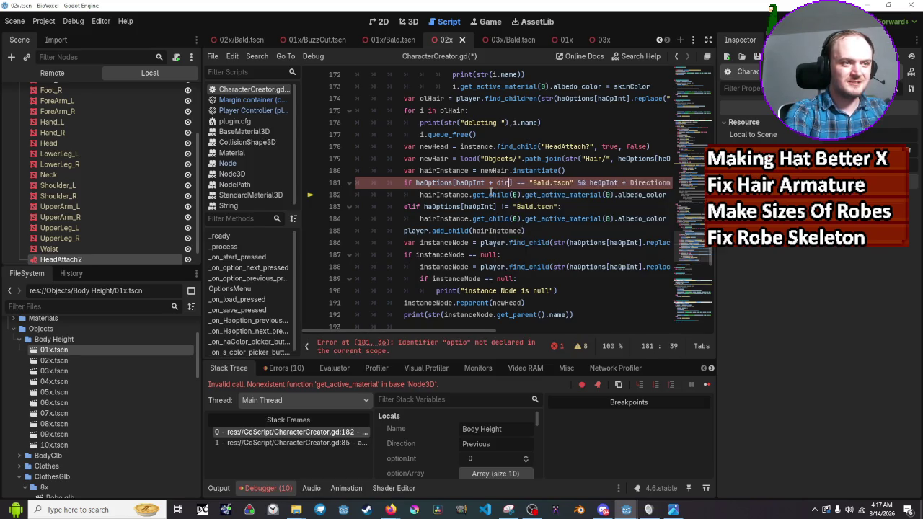
text(m)
key(Return)
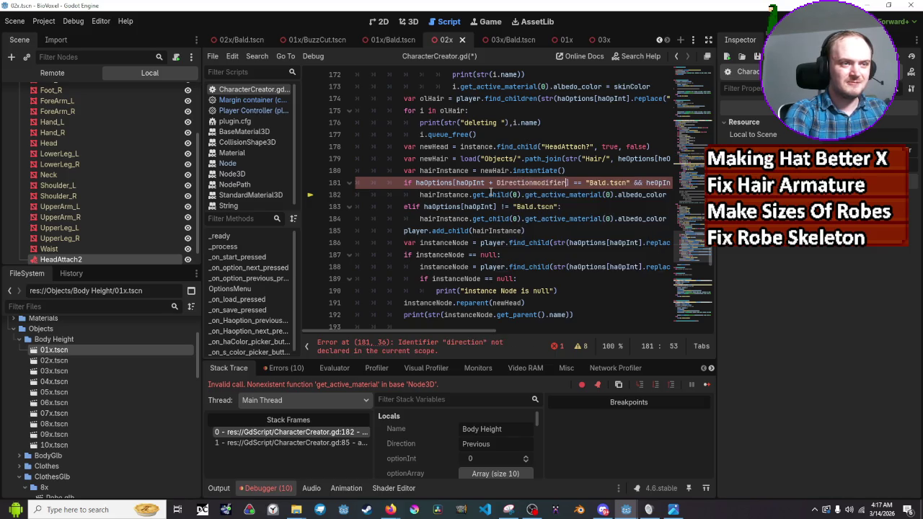
key(ctrl+s)
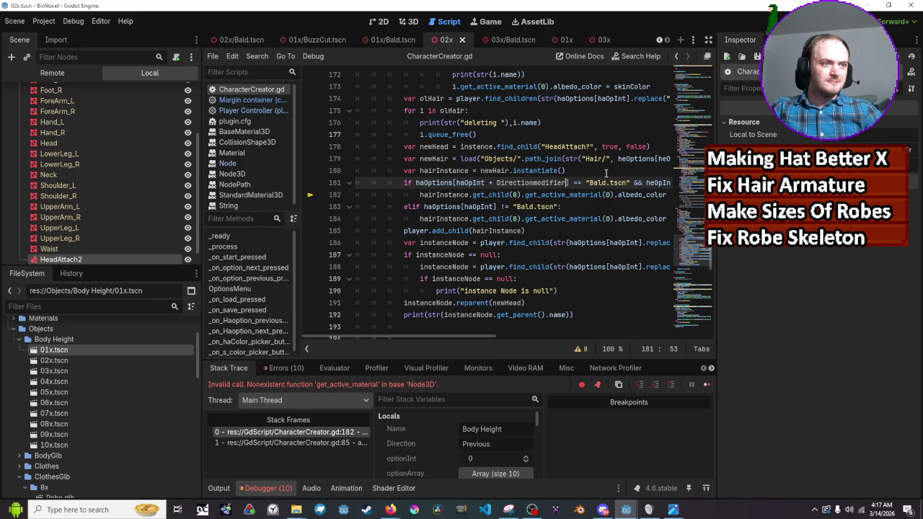
Step: Add + Directionmodifier after haOpInt in the line 183 elif check, then relaunch the game
click(496, 207)
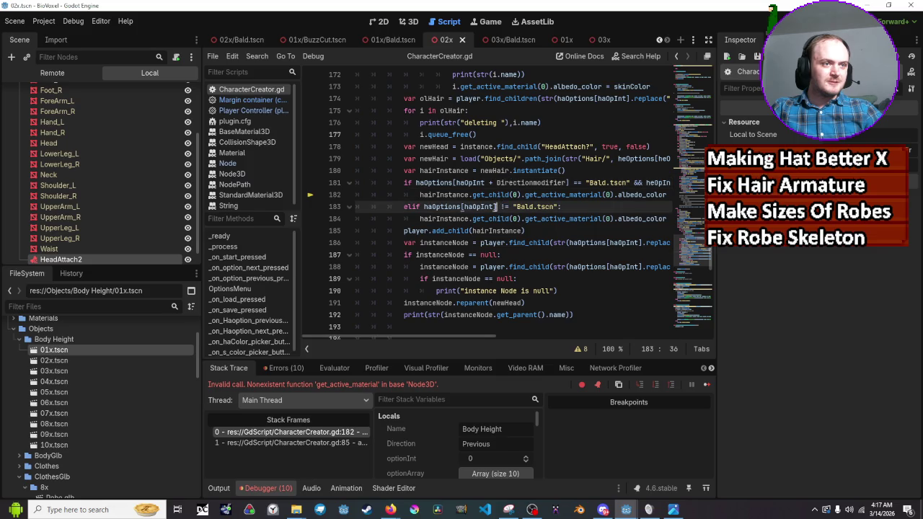
text(+ )
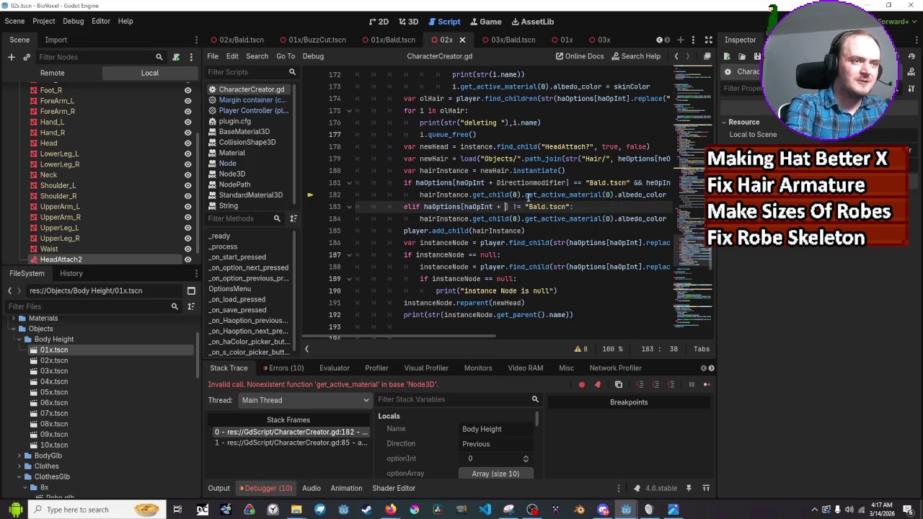
text(option)
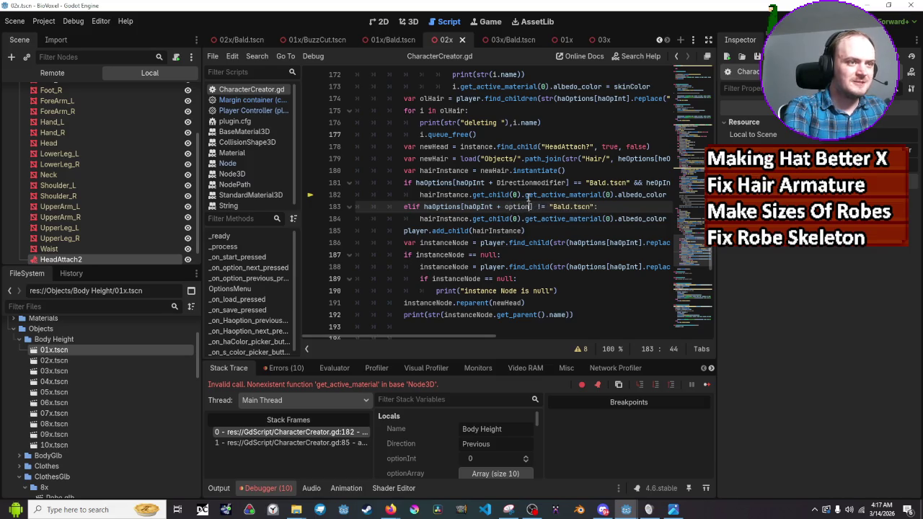
text(Di)
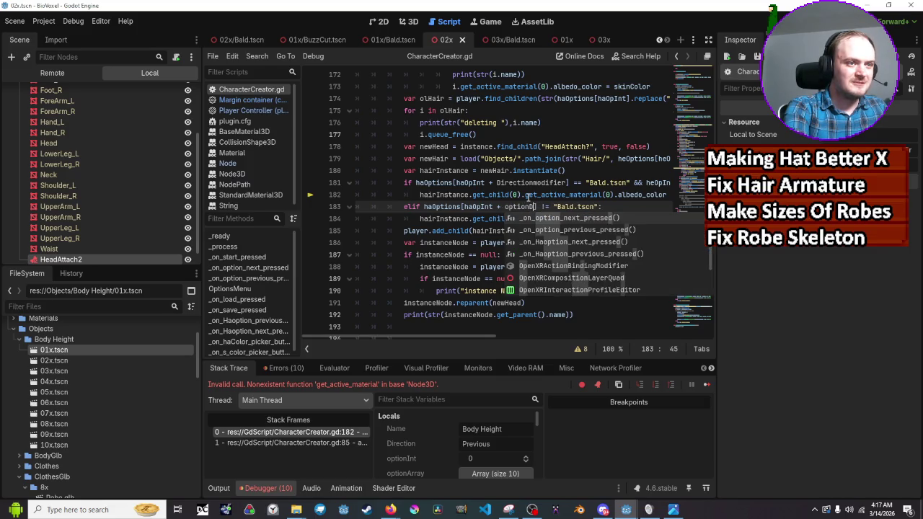
text(rection)
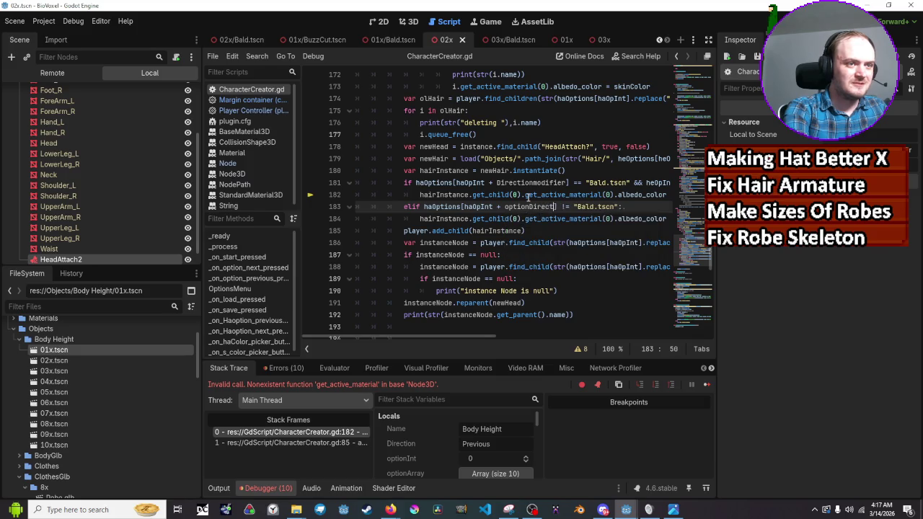
key(BackSpace)
key(BackSpace)
key(BackSpace)
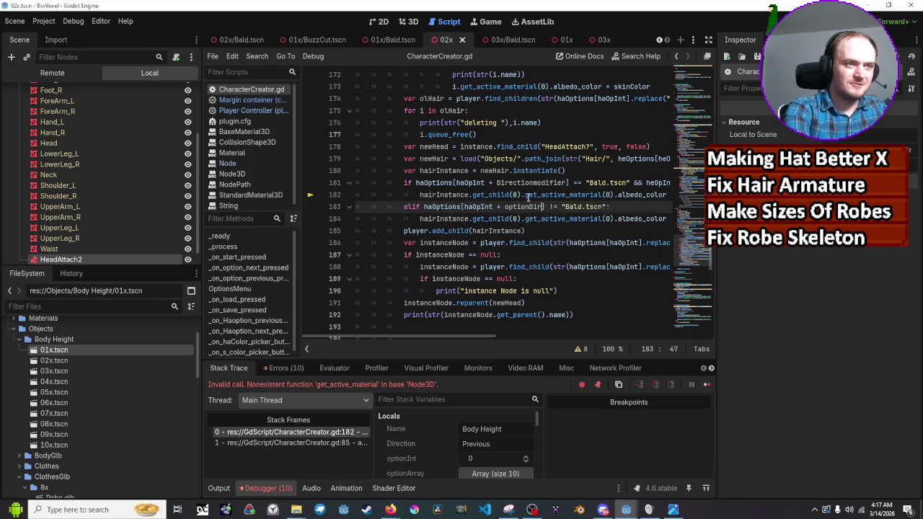
text(Direction)
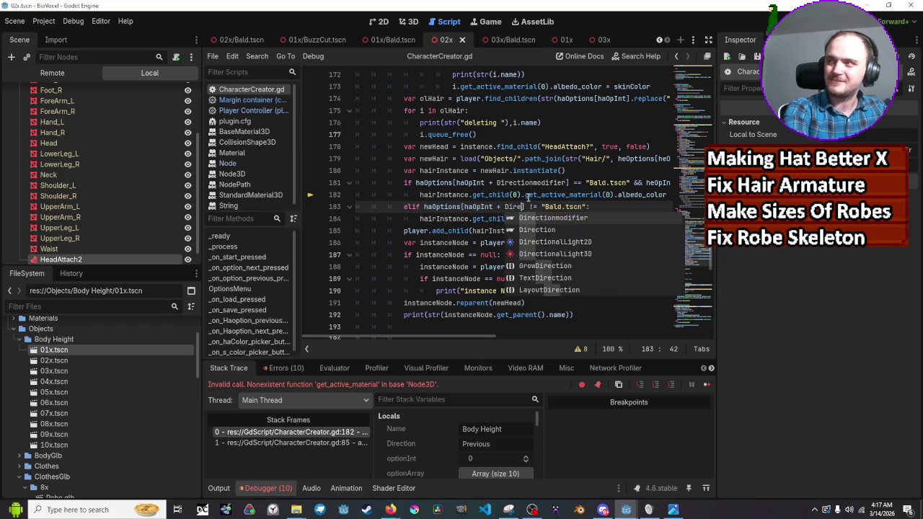
key(Return)
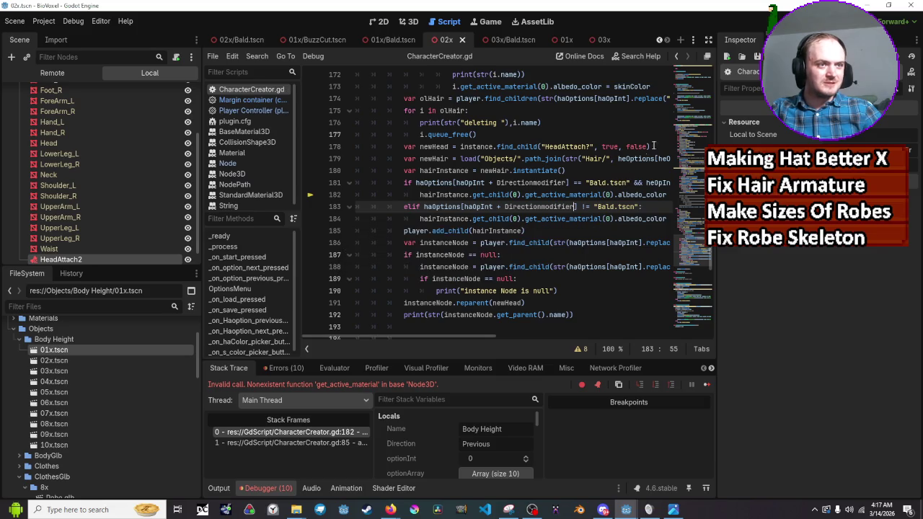
key(F5)
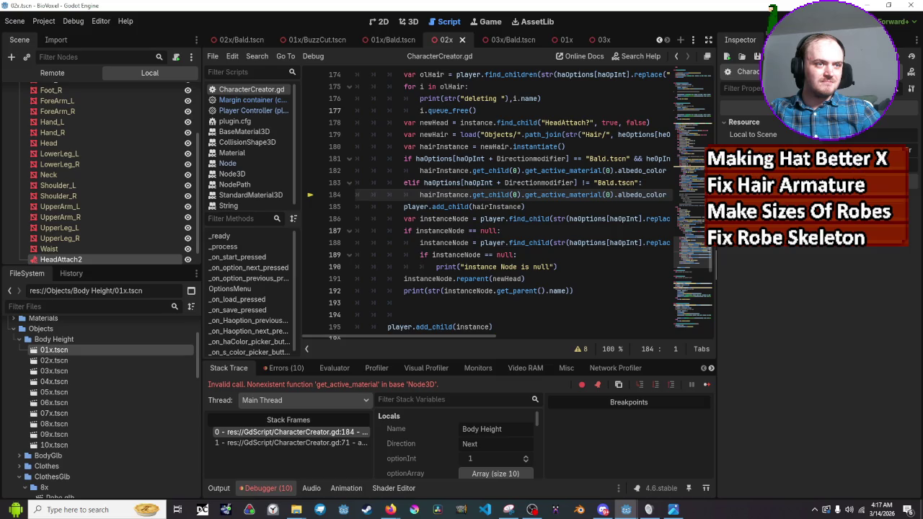
Step: Remove Directionmodifier and the leftover plus so lines 181 and 183 index haOptions[haOpInt]
double_click(539, 182)
key(BackSpace)
key(BackSpace)
key(BackSpace)
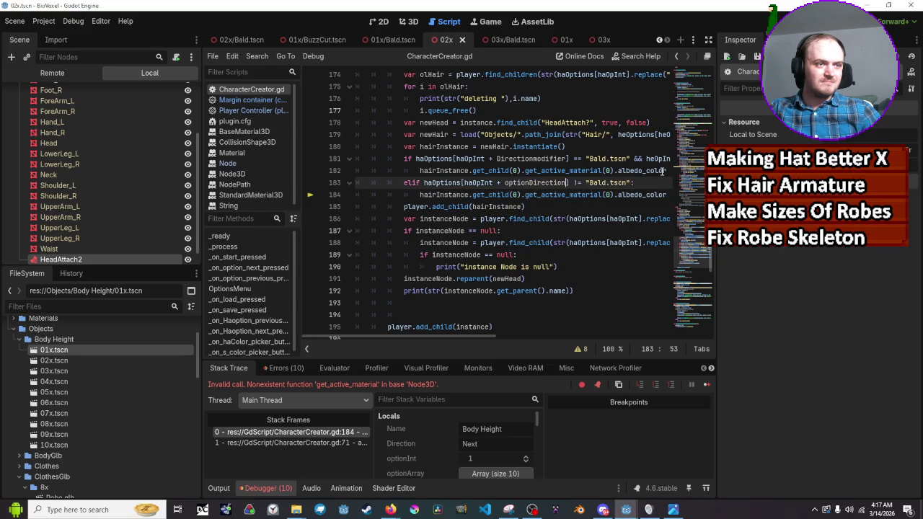
double_click(531, 158)
key(BackSpace)
text(c)
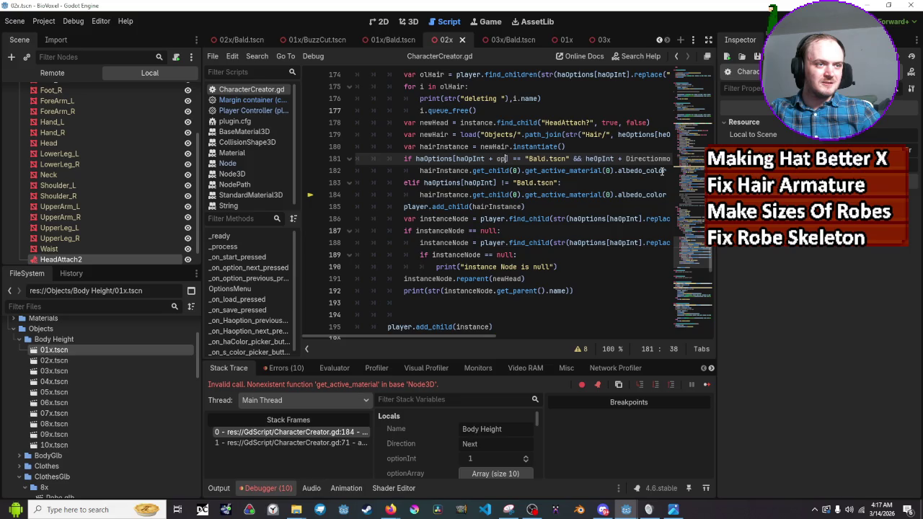
key(BackSpace)
key(BackSpace)
key(BackSpace)
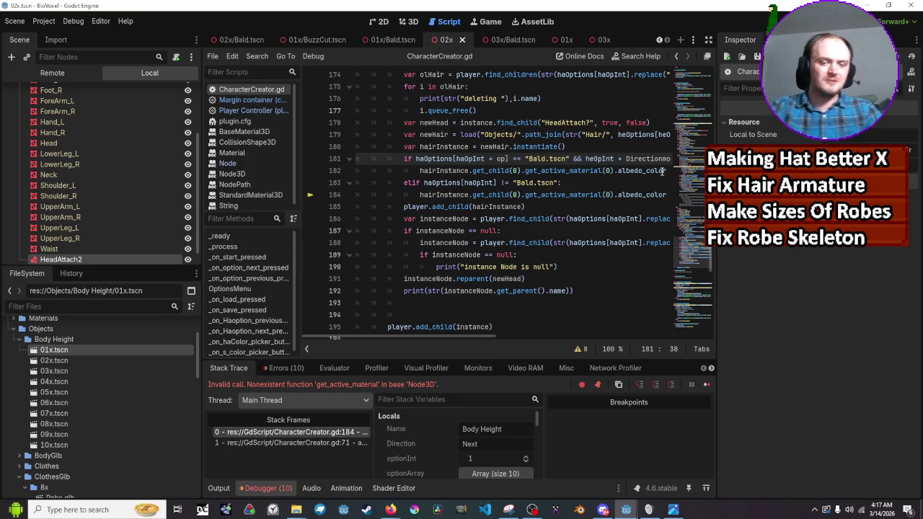
text(+)
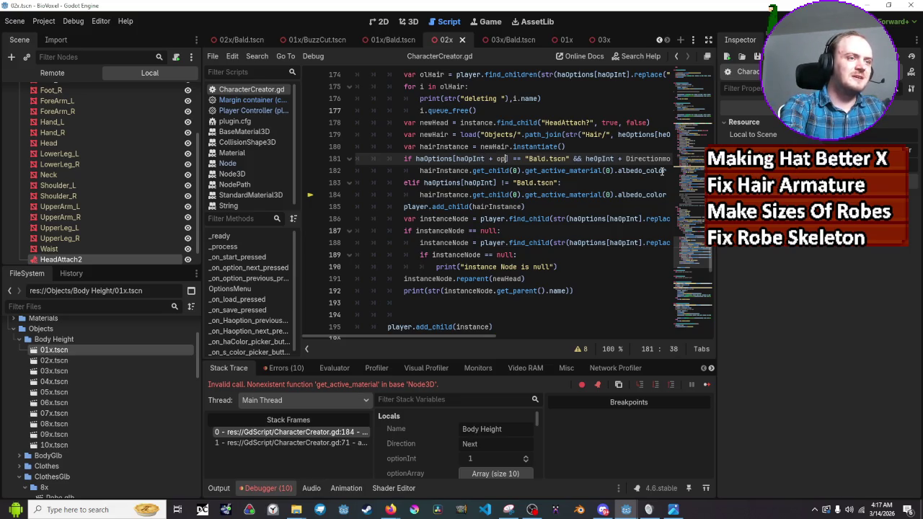
key(BackSpace)
key(BackSpace)
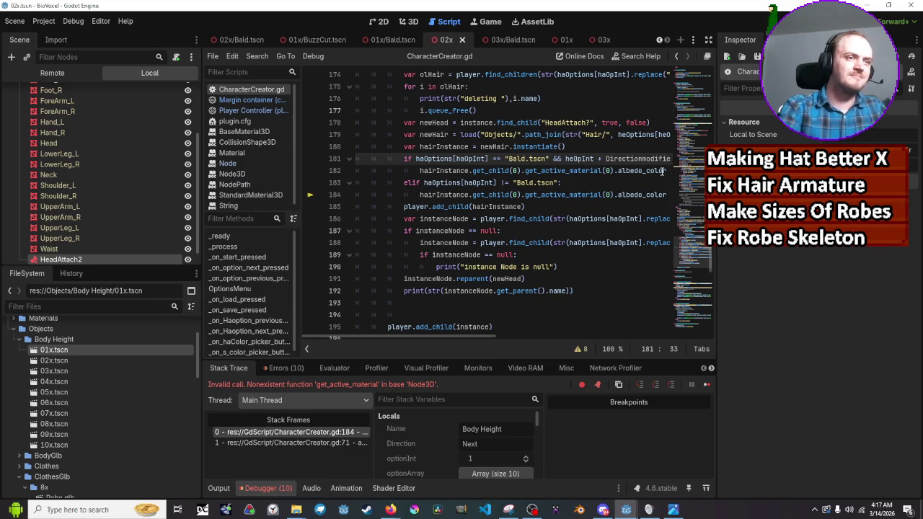
scroll(572, 200, up, 1)
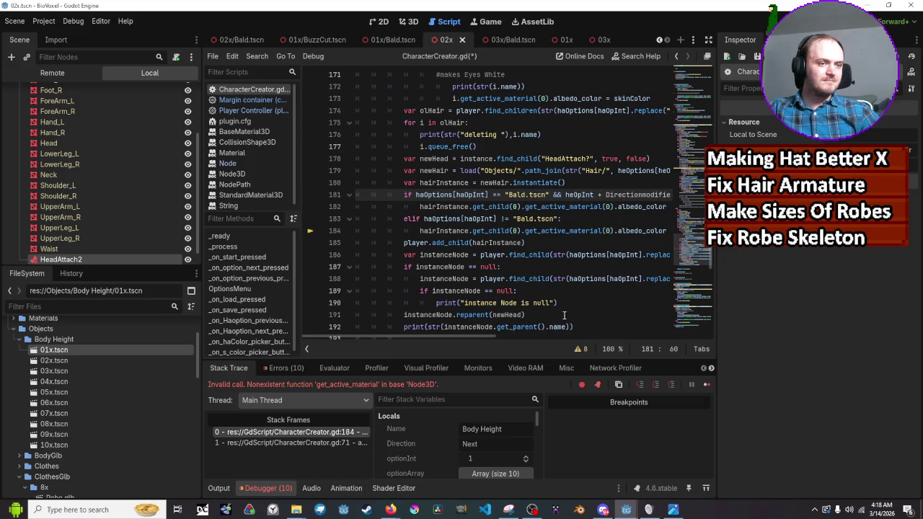
drag(481, 336, 504, 339)
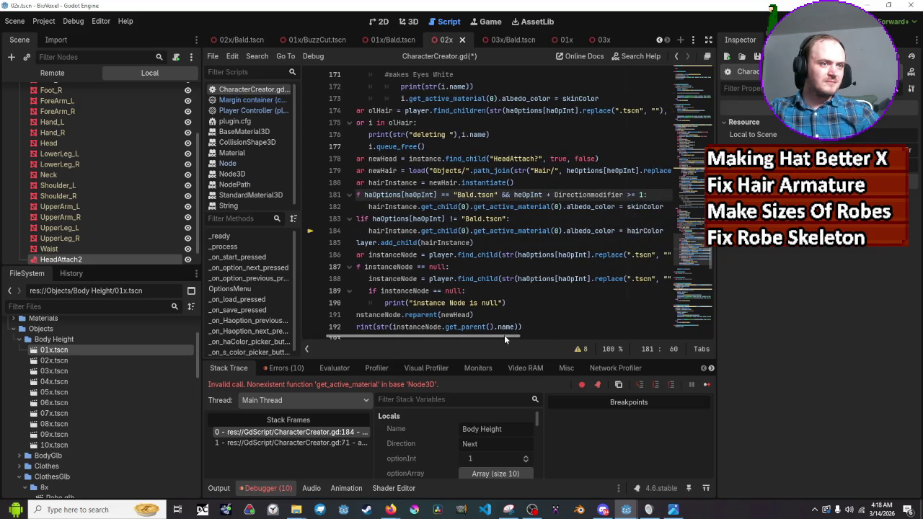
Step: Save and rerun the game, reading debugger variable values at the line 182 break
mouse_move(588, 195)
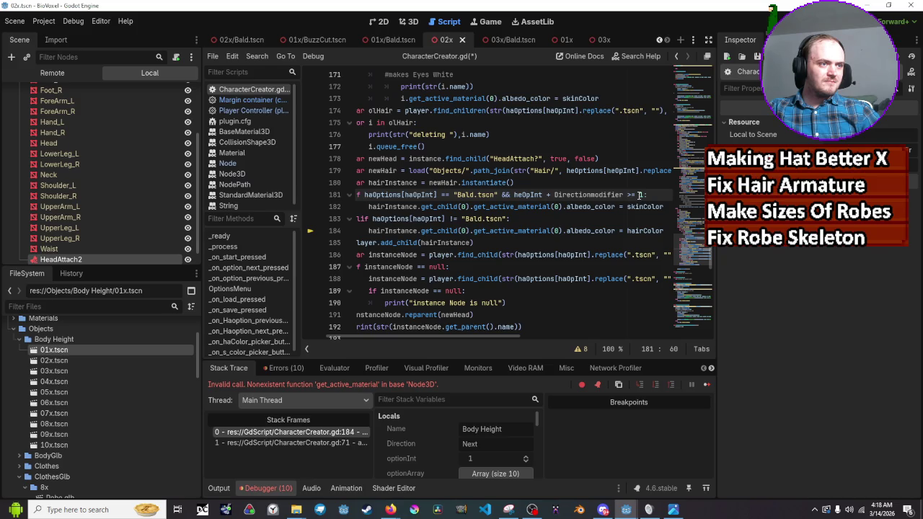
key(ctrl+s)
mouse_move(432, 185)
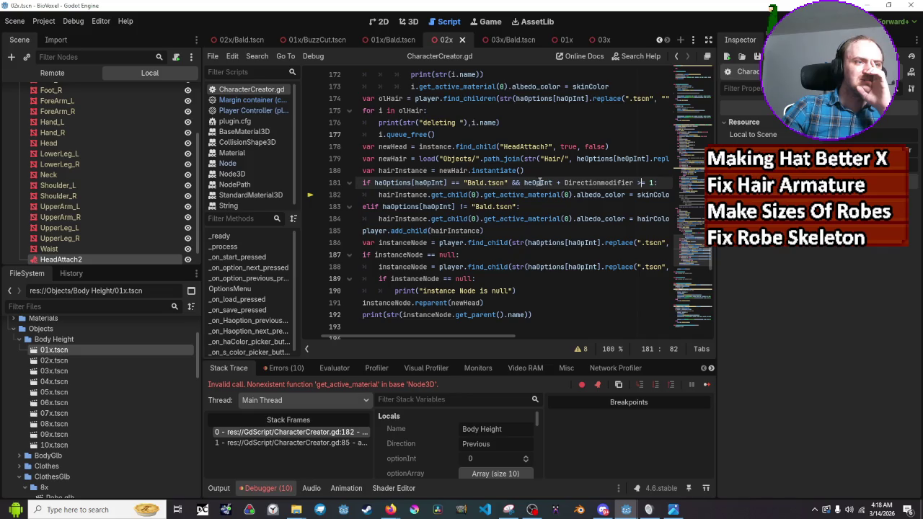
mouse_move(542, 183)
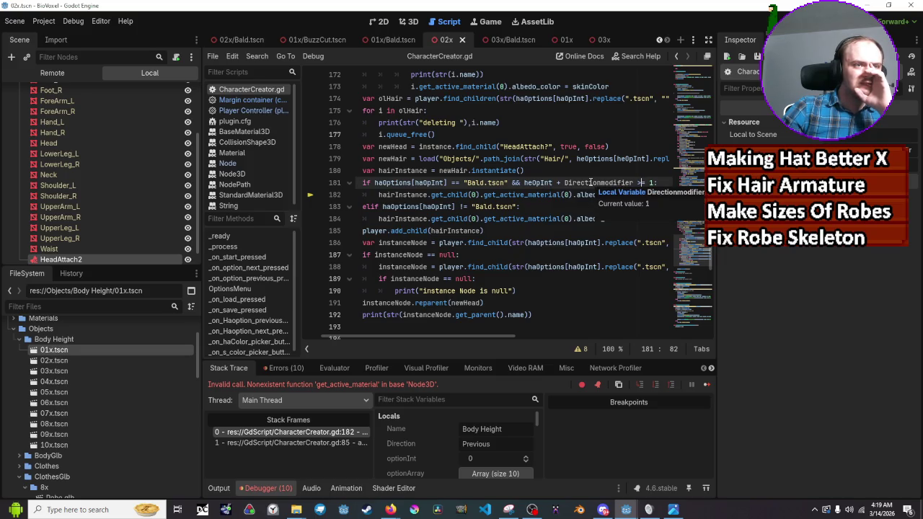
Step: Inspect _on_option_previous_pressed, which lowers heOpInt only when it is at least 1
scroll(589, 183, up, 10)
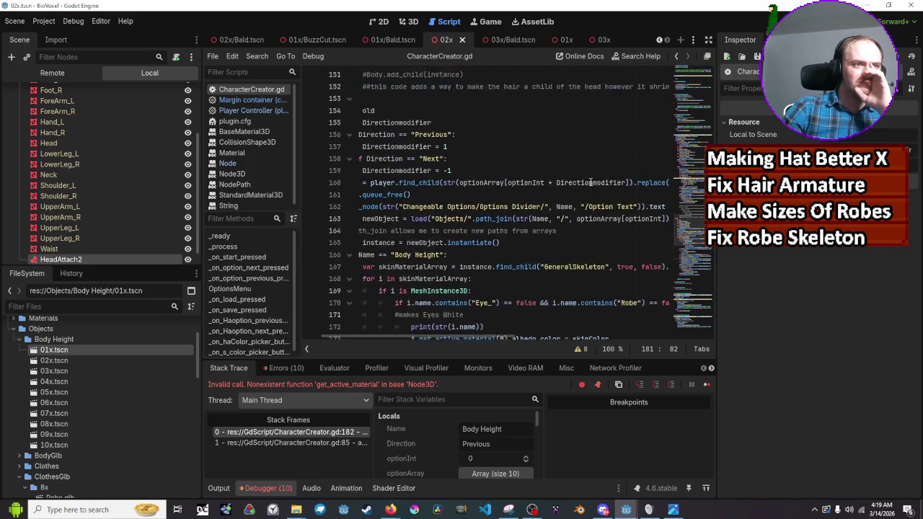
scroll(589, 183, up, 5)
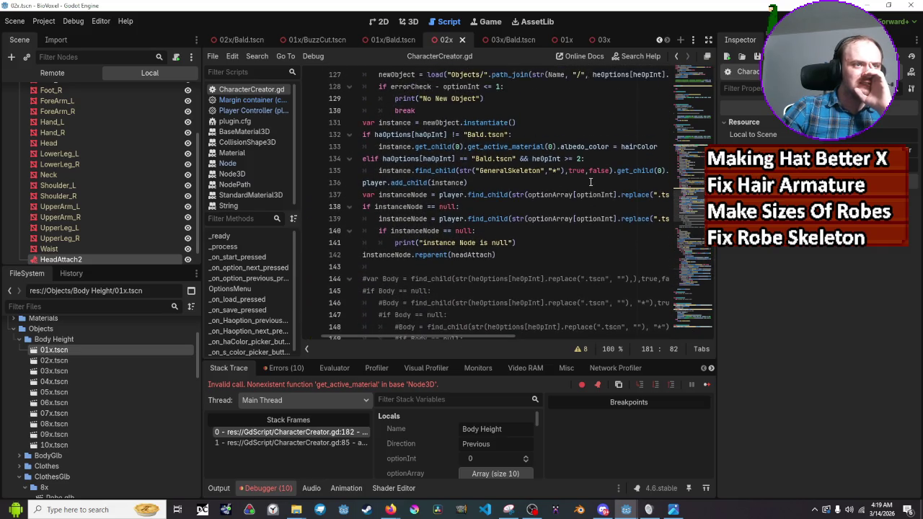
scroll(570, 272, up, 6)
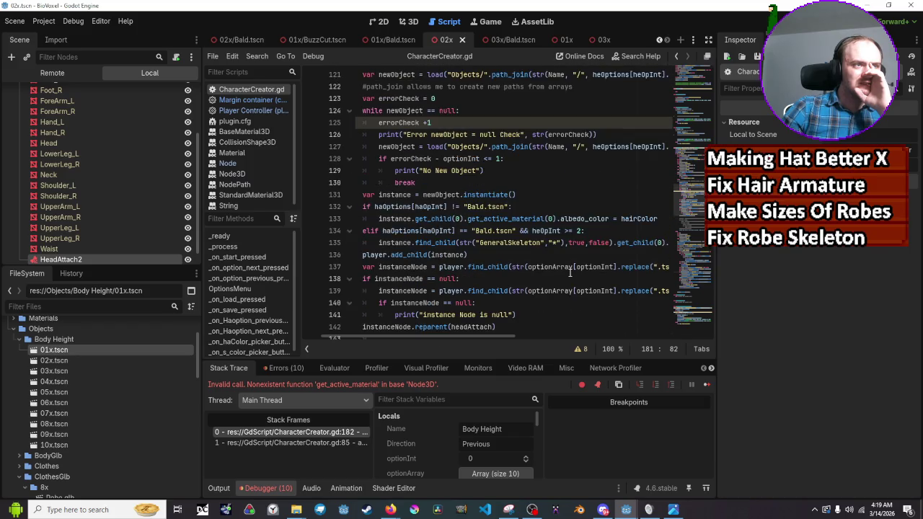
scroll(569, 272, down, 20)
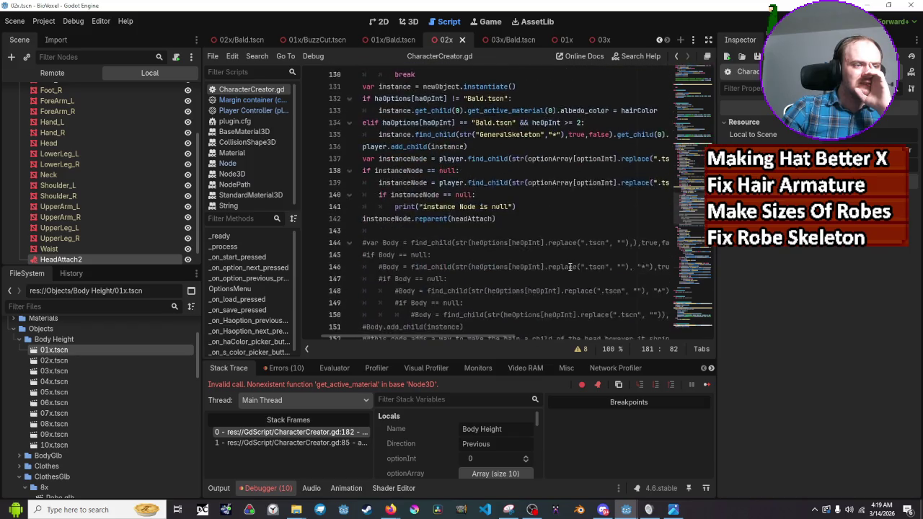
scroll(569, 257, up, 7)
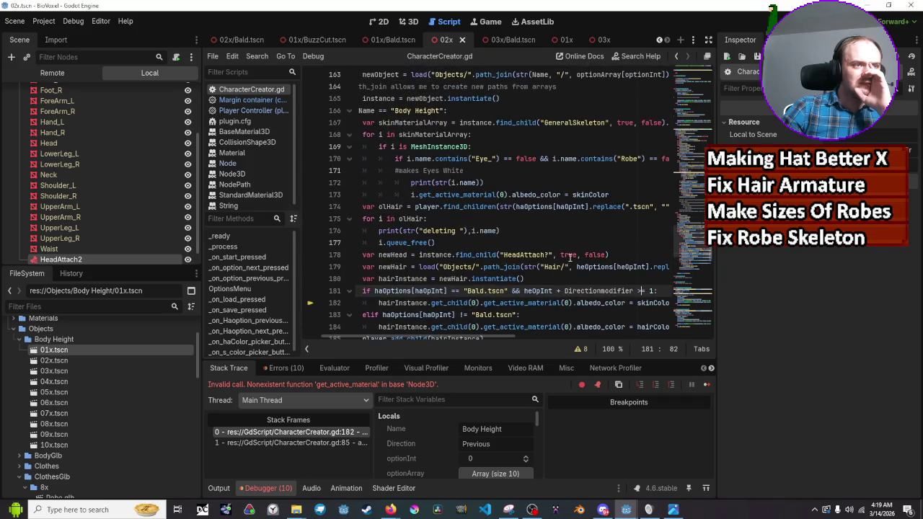
scroll(570, 258, up, 18)
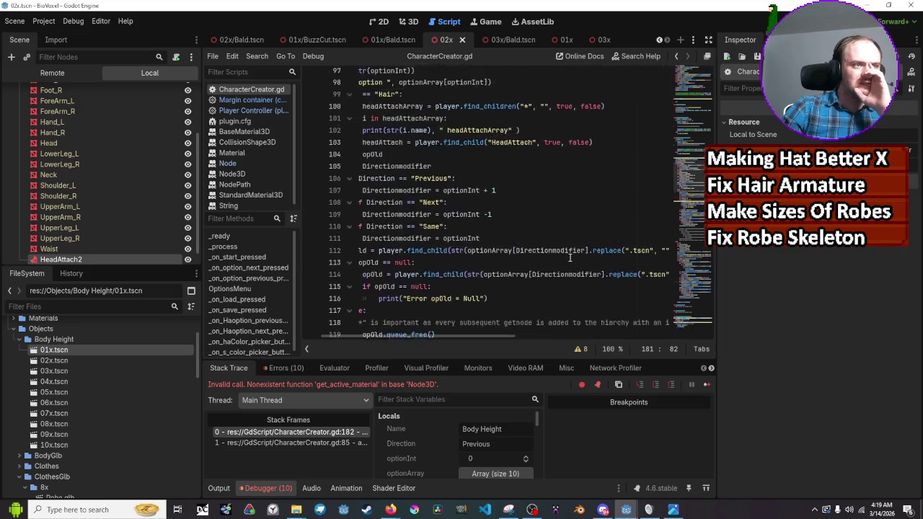
scroll(569, 257, up, 4)
scroll(511, 328, up, 4)
scroll(492, 244, left, 3)
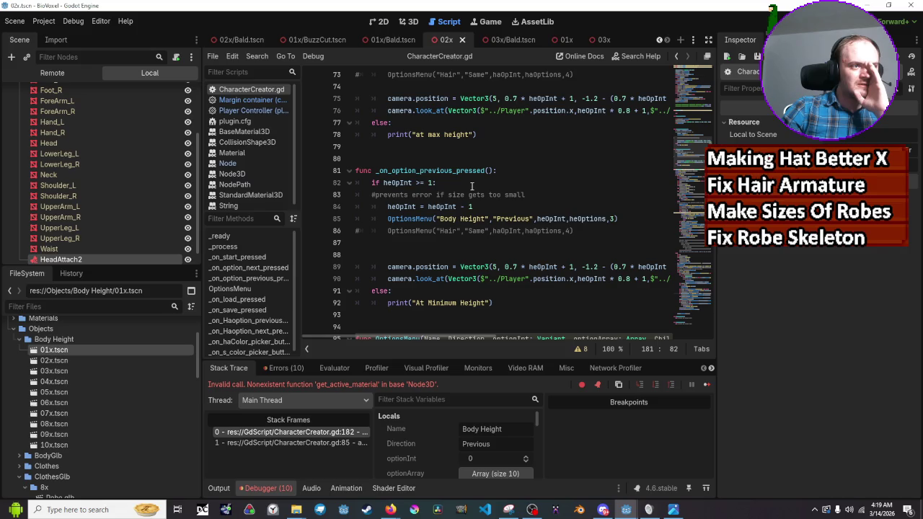
mouse_move(451, 210)
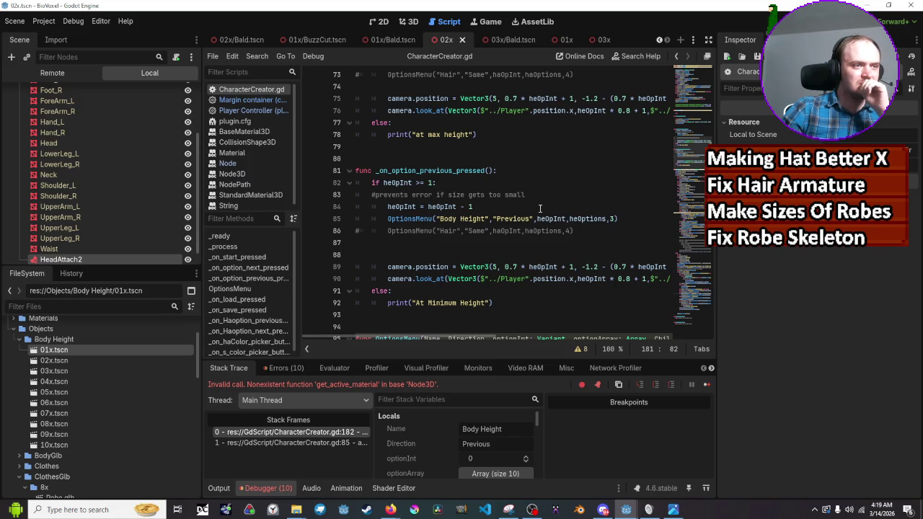
click(540, 208)
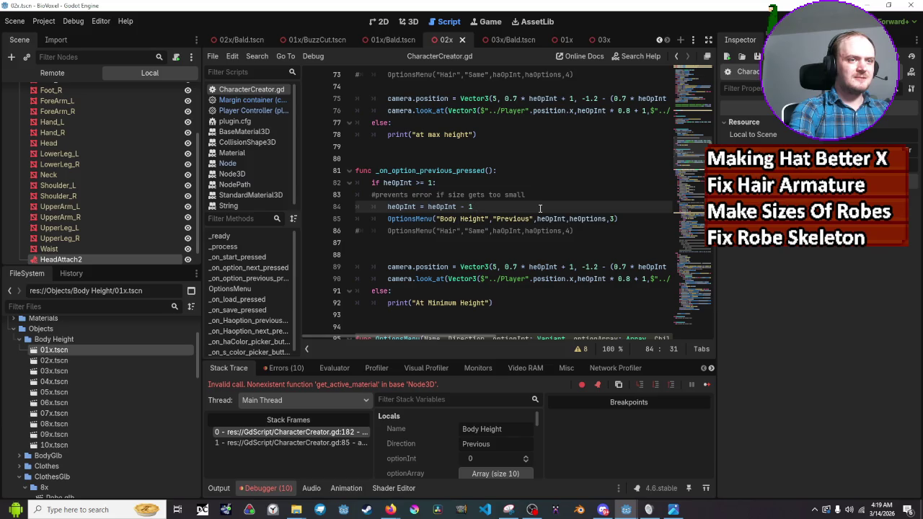
key(Down)
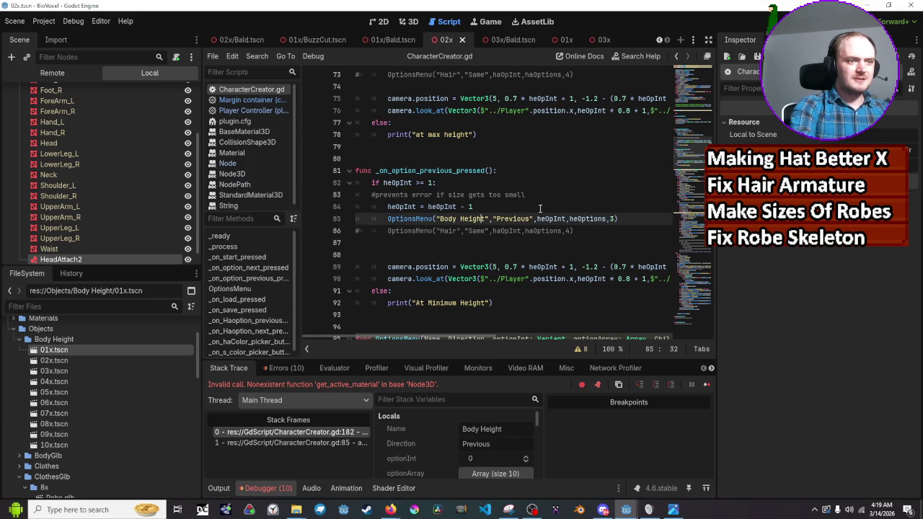
key(Right)
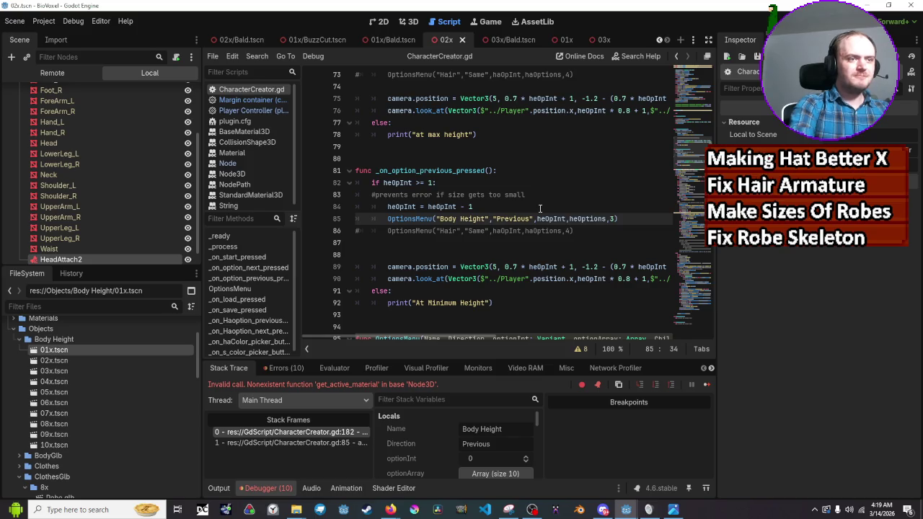
scroll(539, 202, down, 3)
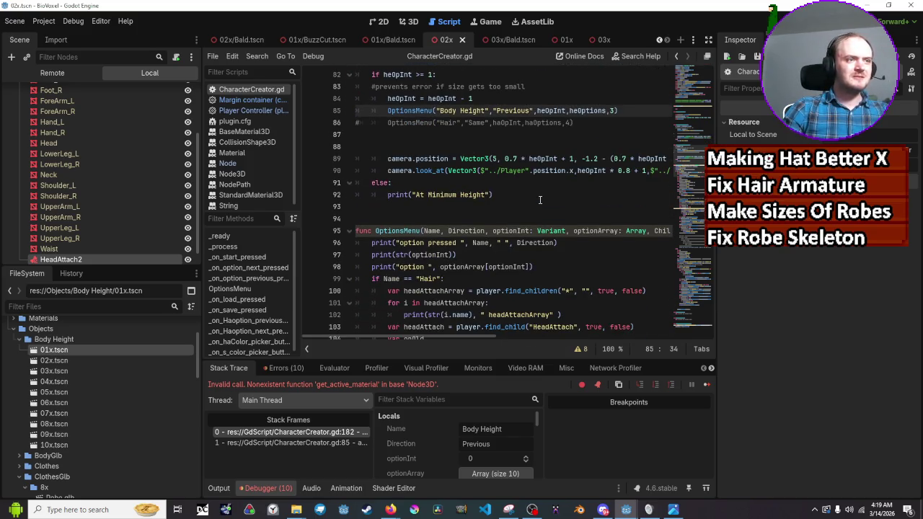
scroll(539, 199, down, 1)
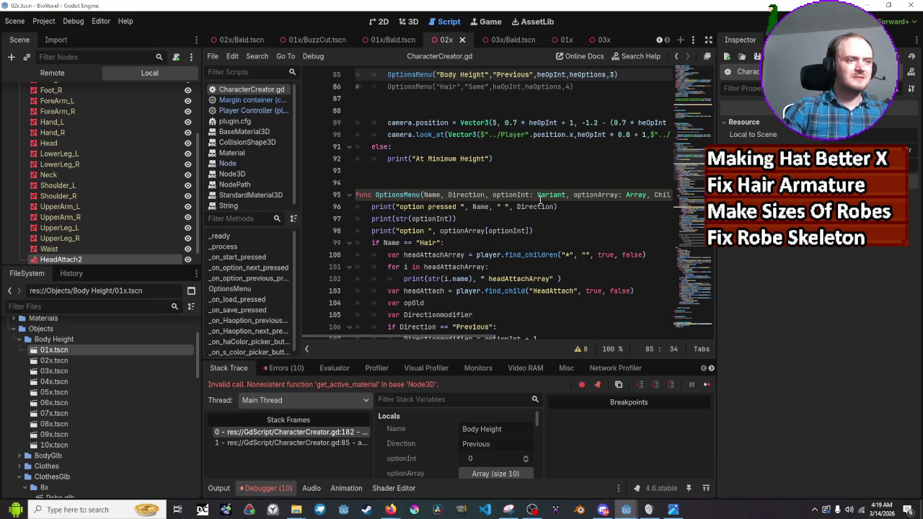
scroll(539, 199, down, 1)
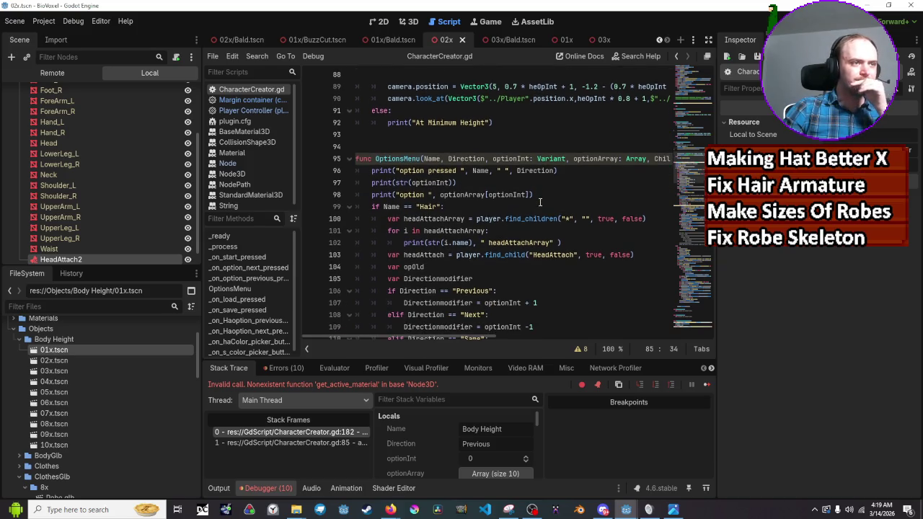
scroll(539, 201, down, 3)
scroll(539, 201, up, 1)
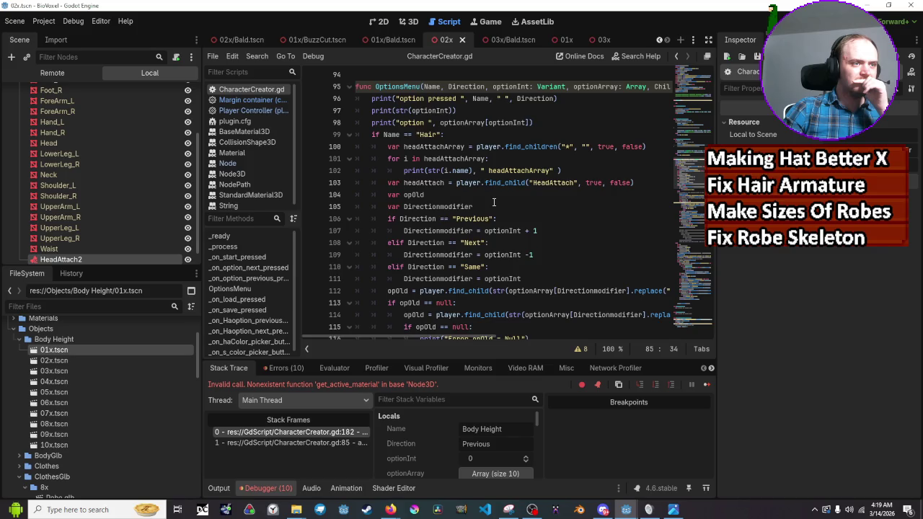
scroll(494, 202, down, 1)
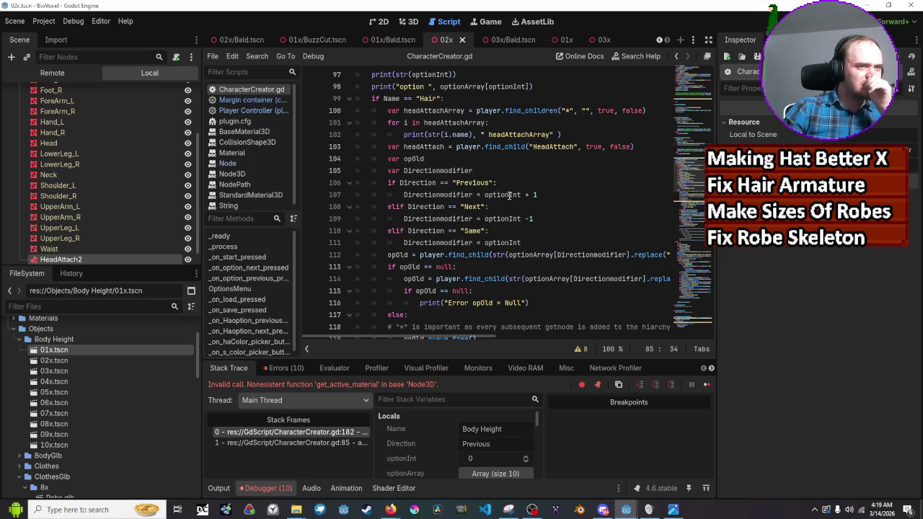
Step: Set Previous to optionInt - 1 and Next to optionInt + 1, then save and run the game
mouse_move(510, 195)
click(530, 194)
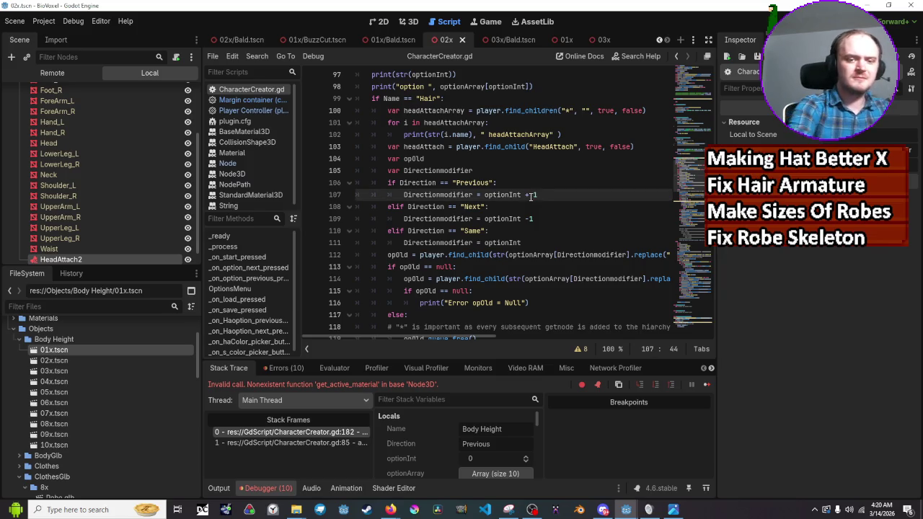
key(Down)
key(Down)
key(BackSpace)
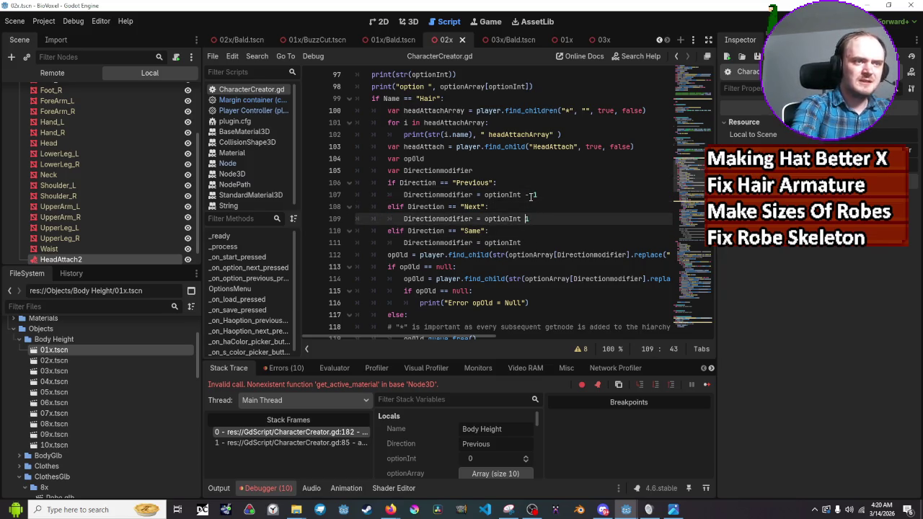
text(+)
key(ctrl+s)
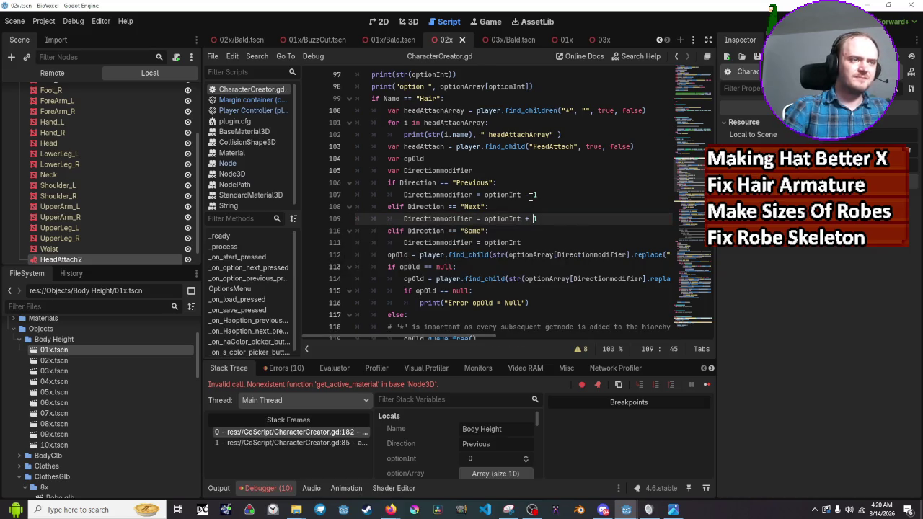
key(F5)
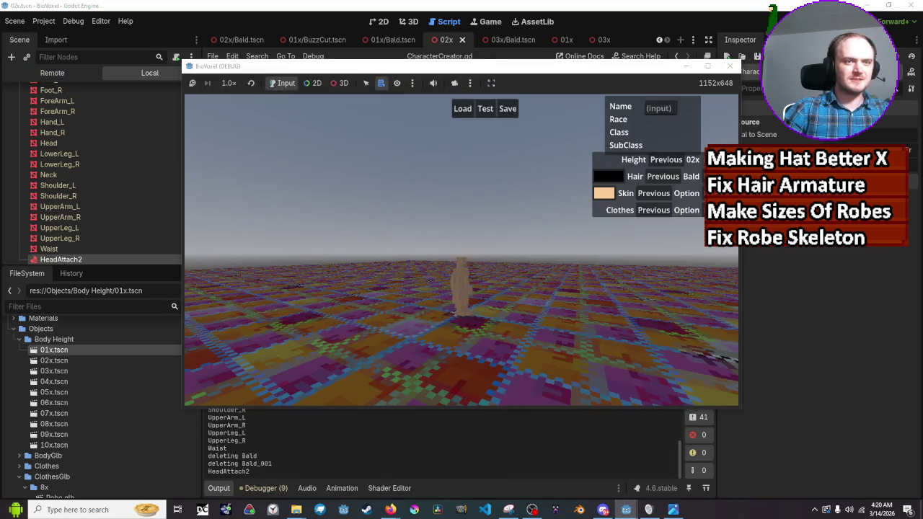
Step: Step Height back in the game to hit the line 182 break, then inspect the OptionsMenu hair code
click(673, 159)
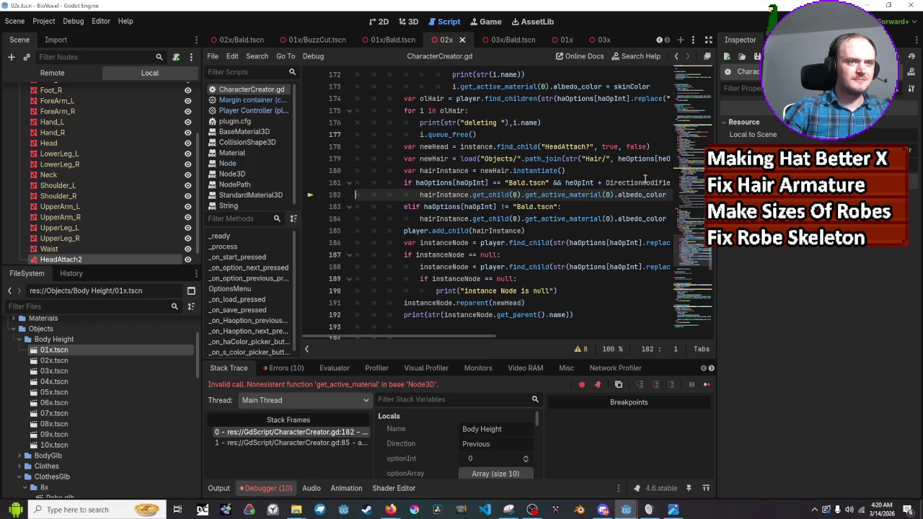
mouse_move(644, 181)
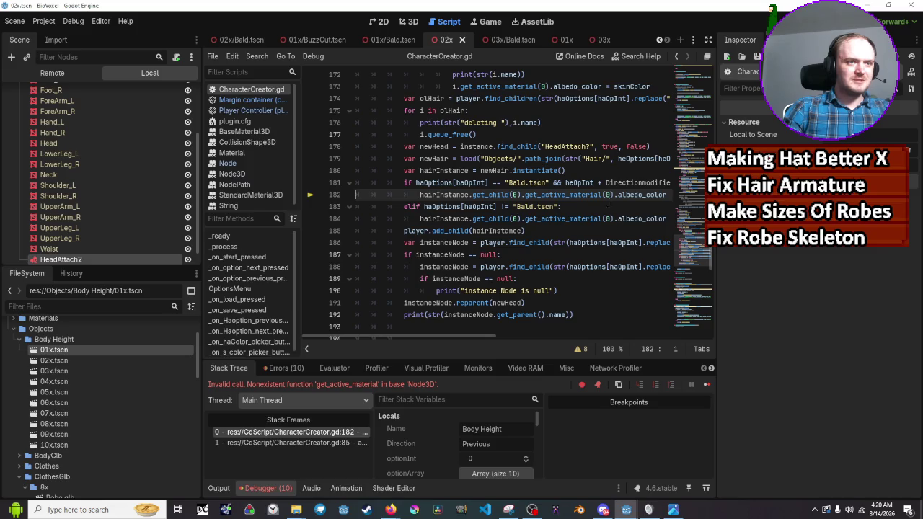
mouse_move(576, 184)
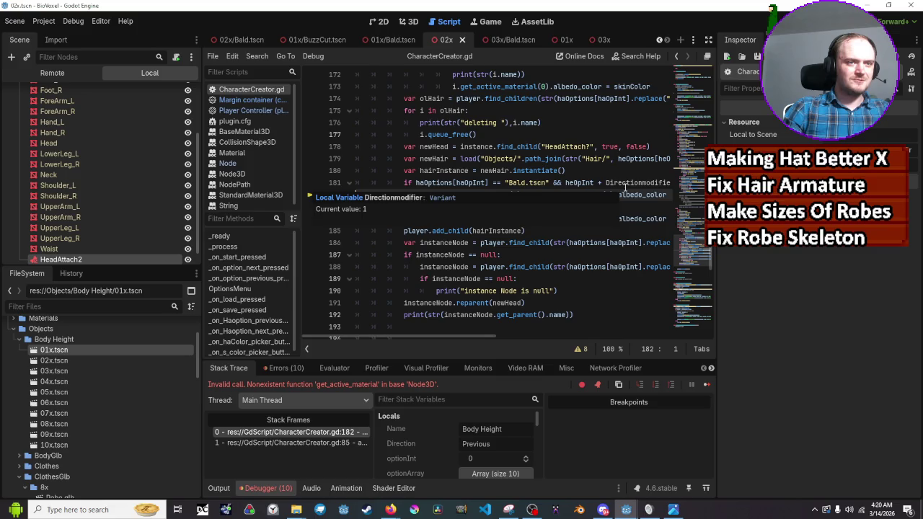
scroll(625, 188, up, 7)
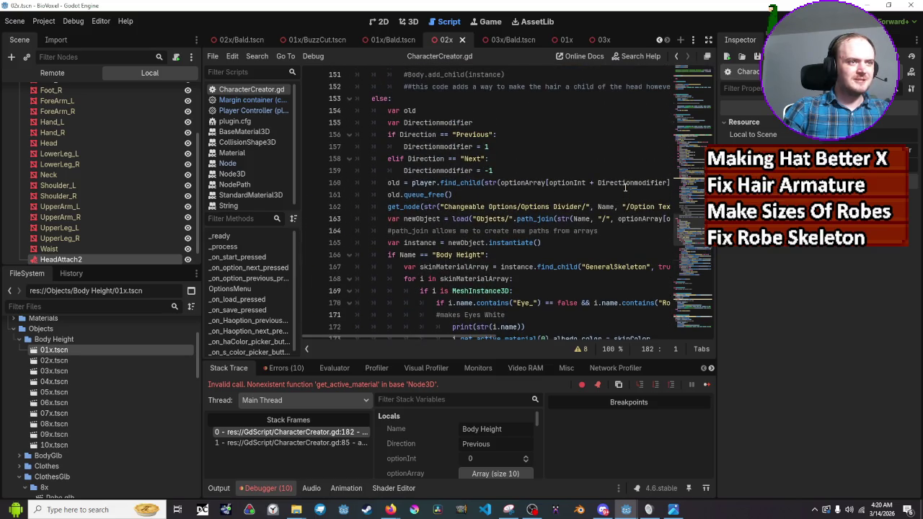
scroll(624, 188, up, 3)
scroll(625, 188, up, 11)
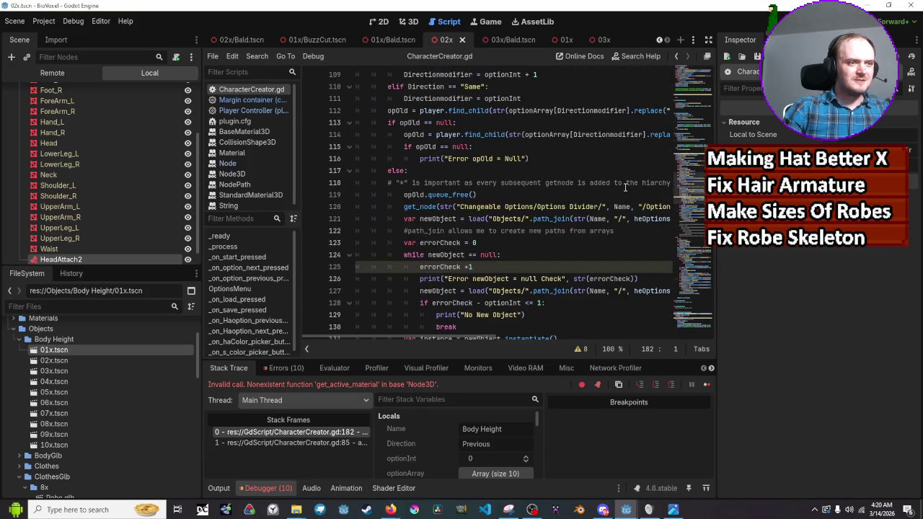
scroll(625, 188, up, 3)
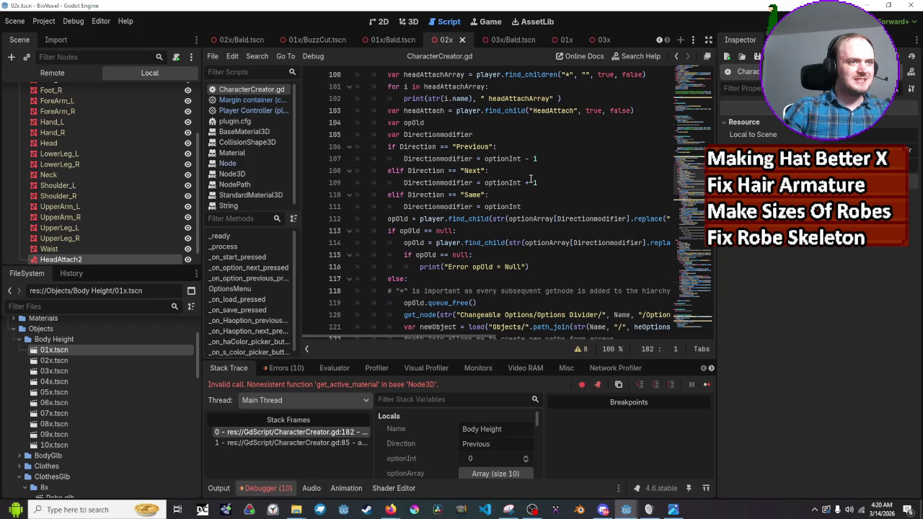
scroll(529, 179, up, 1)
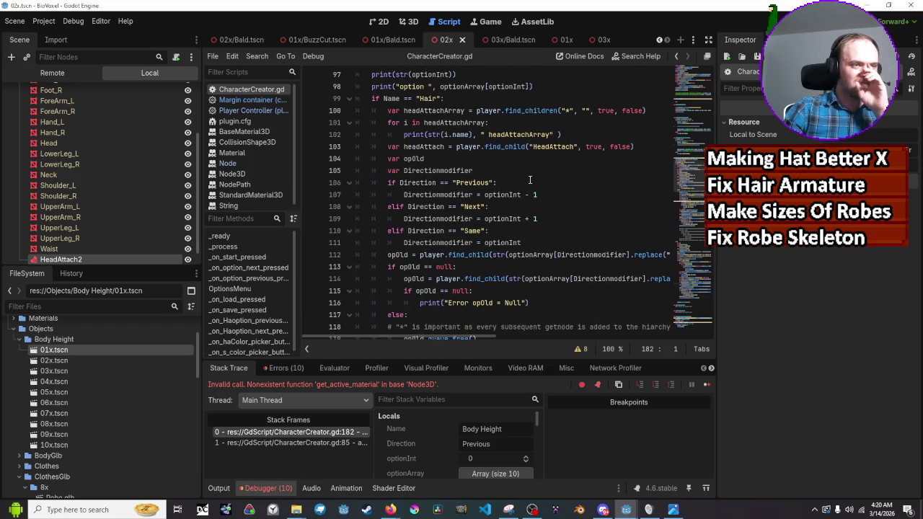
Step: Check Directionmodifier and optionInt values, review the height option handlers, and rerun the game
mouse_move(430, 173)
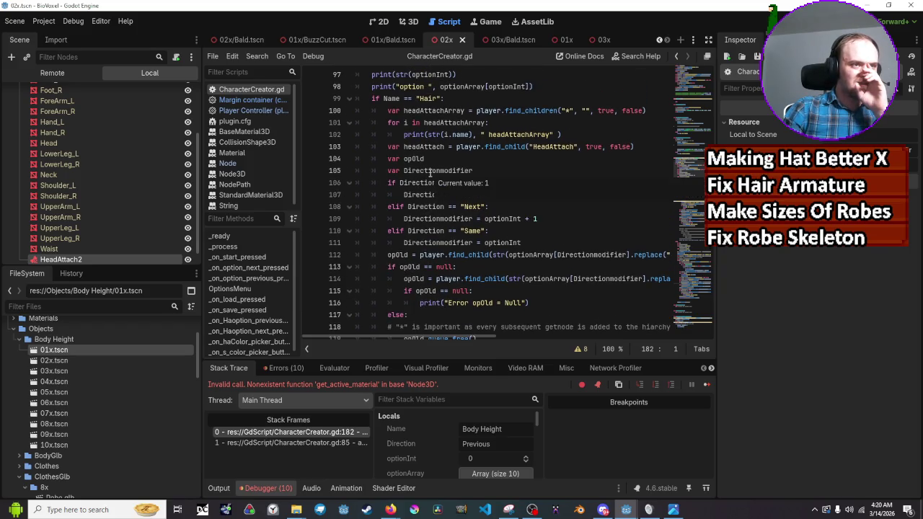
mouse_move(519, 194)
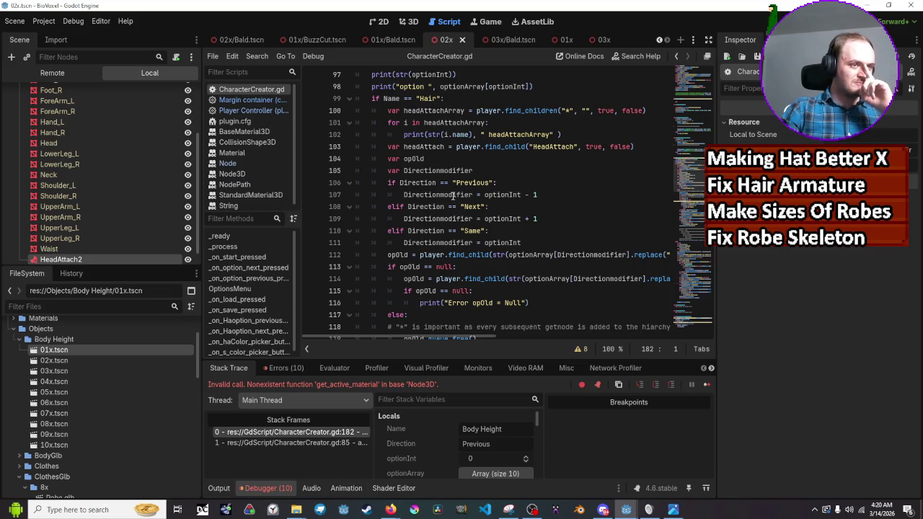
mouse_move(453, 196)
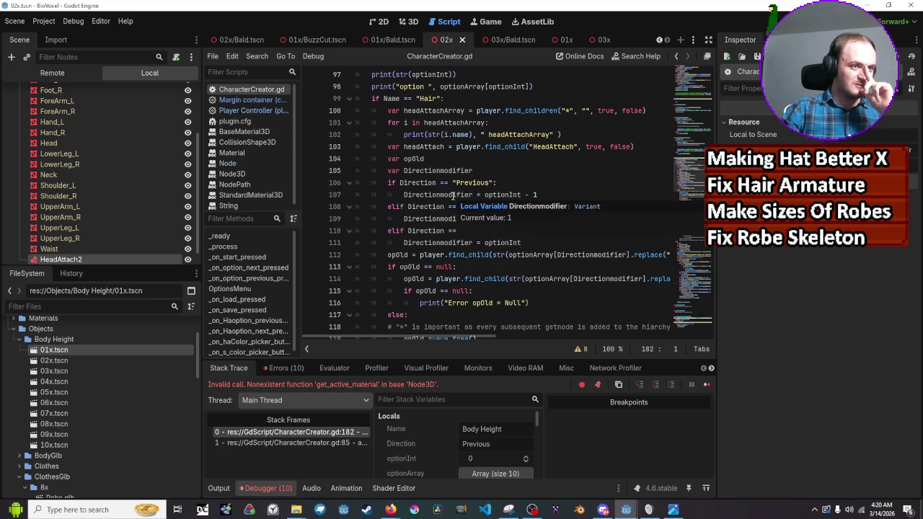
mouse_move(518, 298)
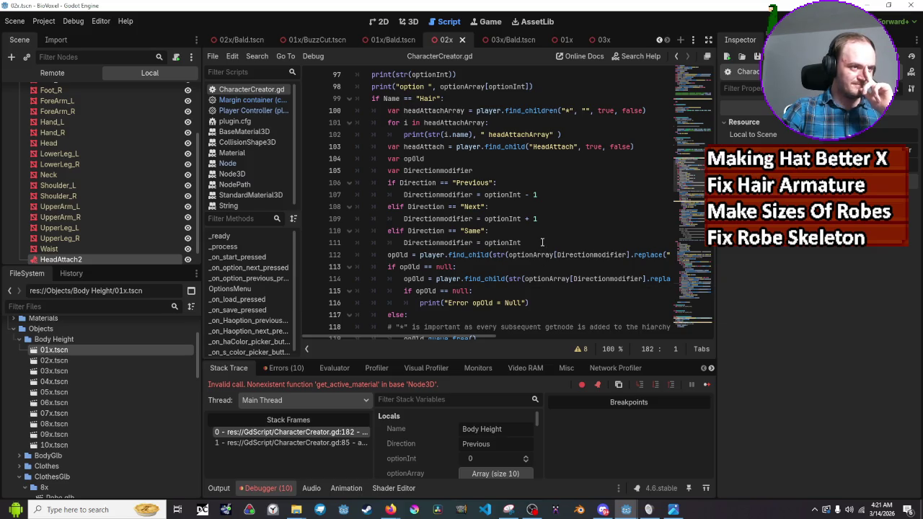
scroll(542, 243, up, 1)
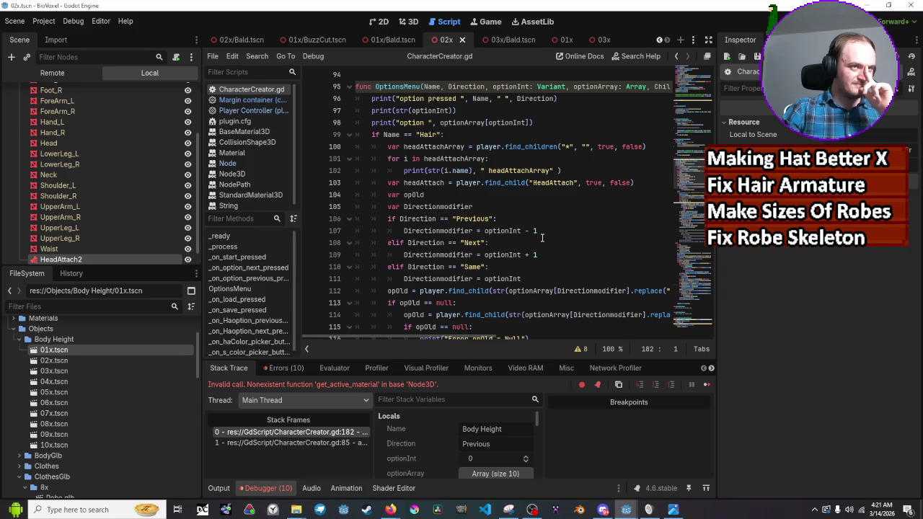
scroll(542, 238, up, 7)
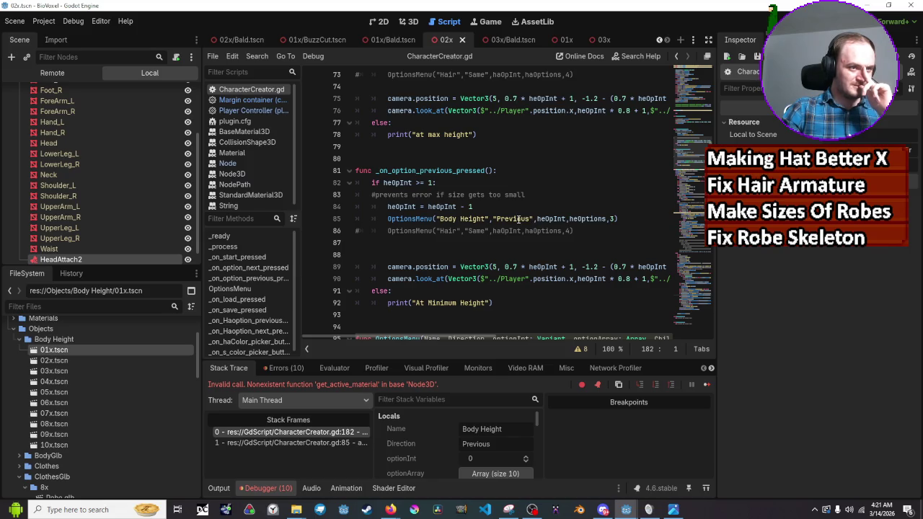
scroll(518, 218, up, 2)
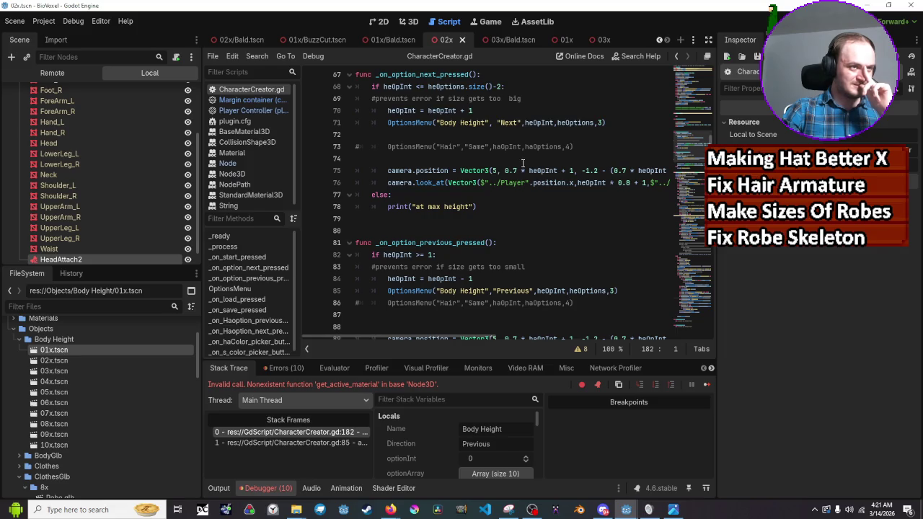
scroll(521, 160, down, 6)
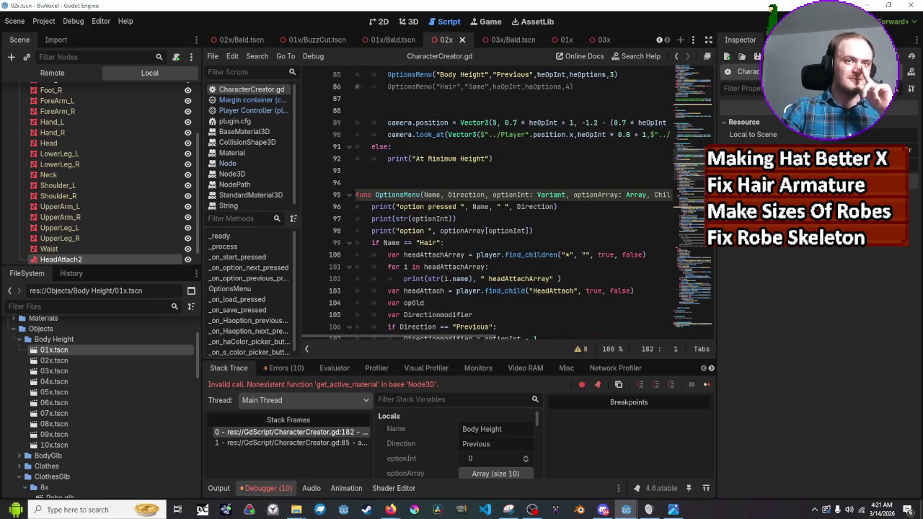
key(F5)
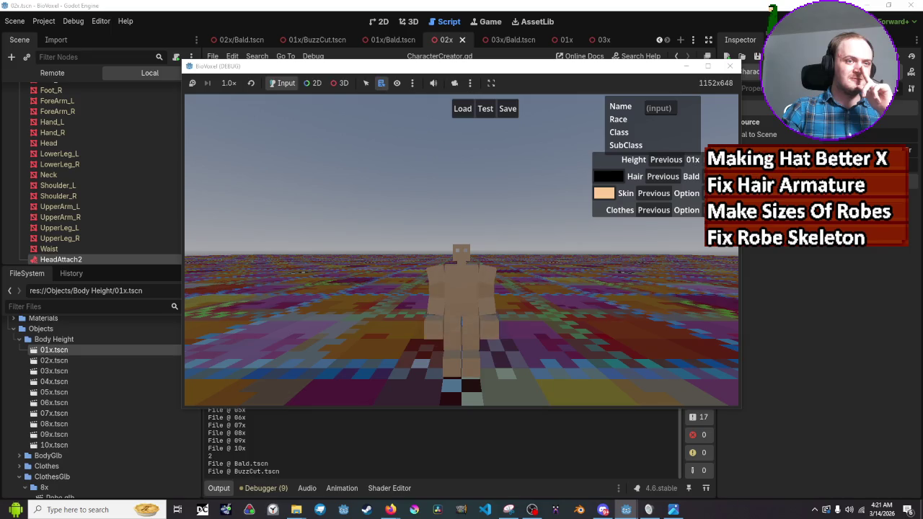
Step: Step Height to 02x and back, then inspect Direction "Previous" and optionInt 0 at line 182
click(665, 160)
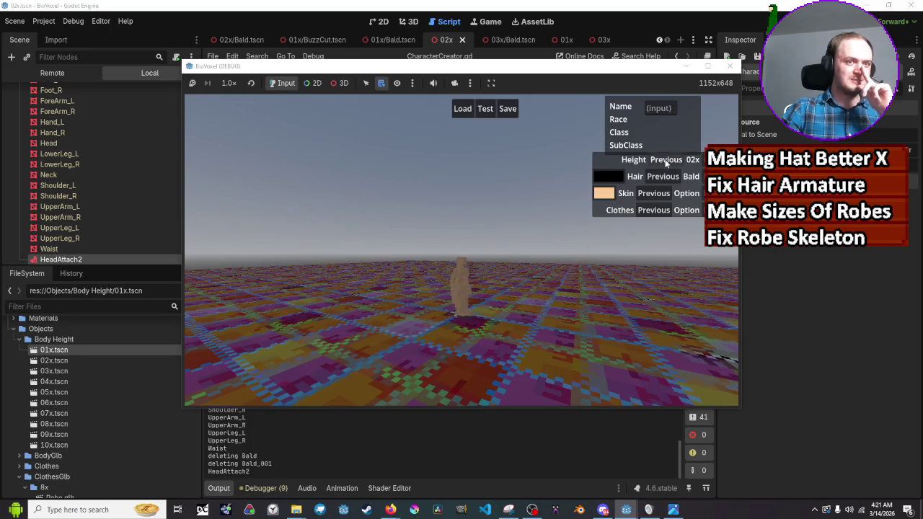
click(666, 160)
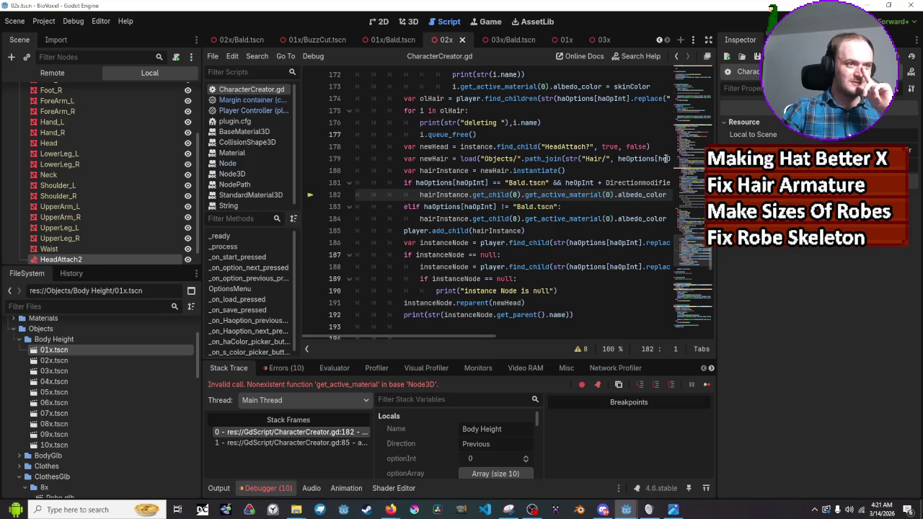
scroll(586, 167, up, 7)
scroll(586, 167, up, 14)
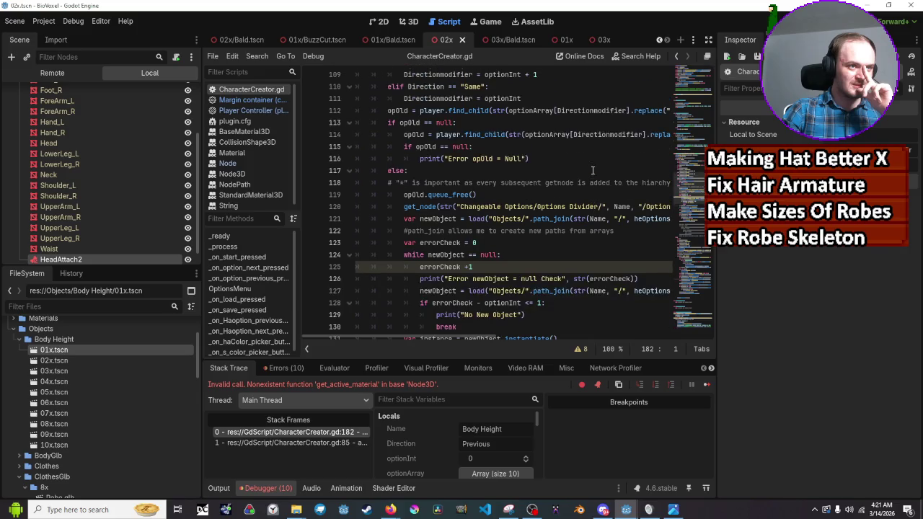
scroll(573, 157, down, 2)
scroll(571, 155, down, 15)
scroll(571, 155, up, 20)
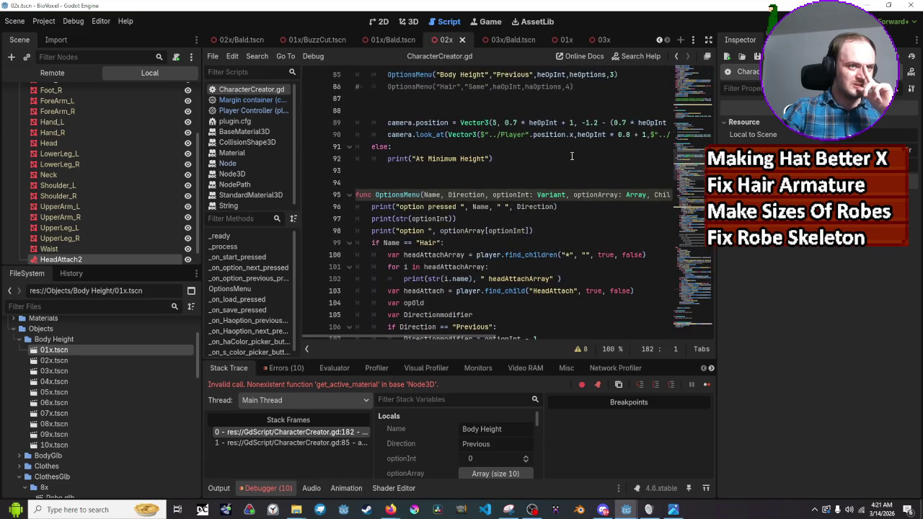
mouse_move(468, 195)
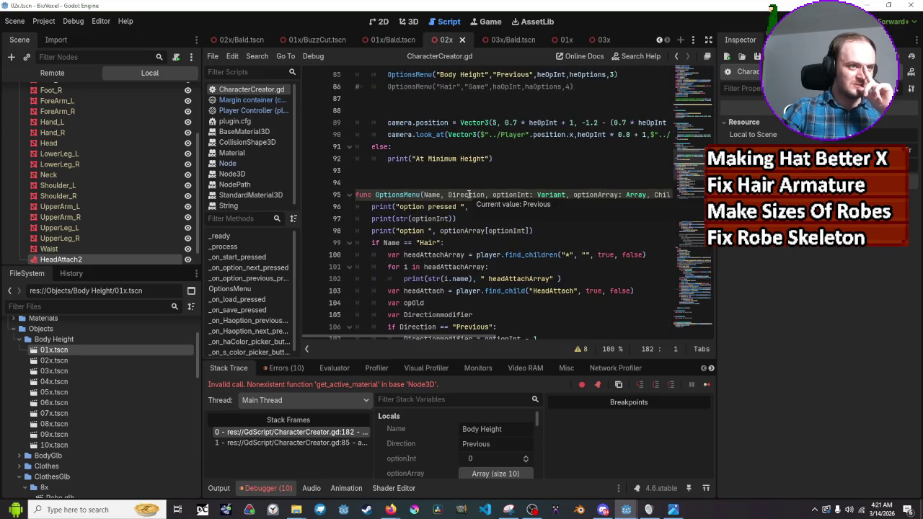
scroll(469, 195, down, 3)
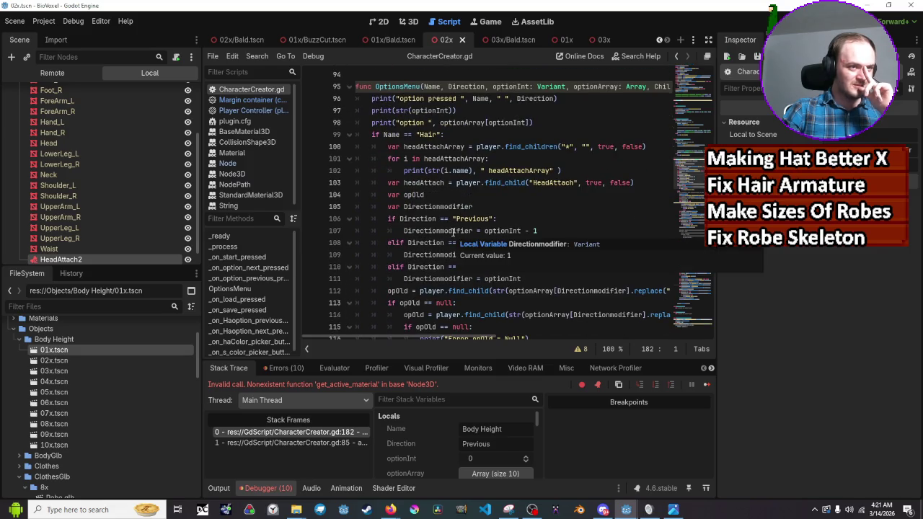
mouse_move(517, 232)
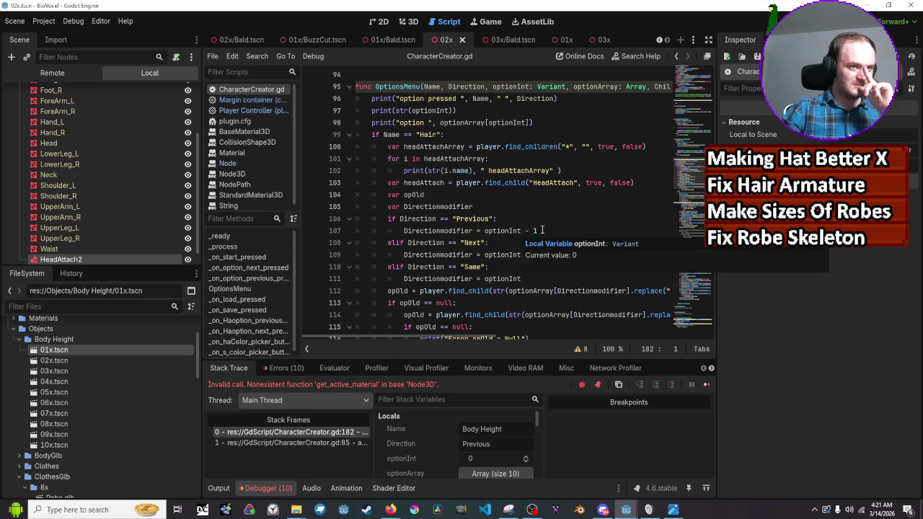
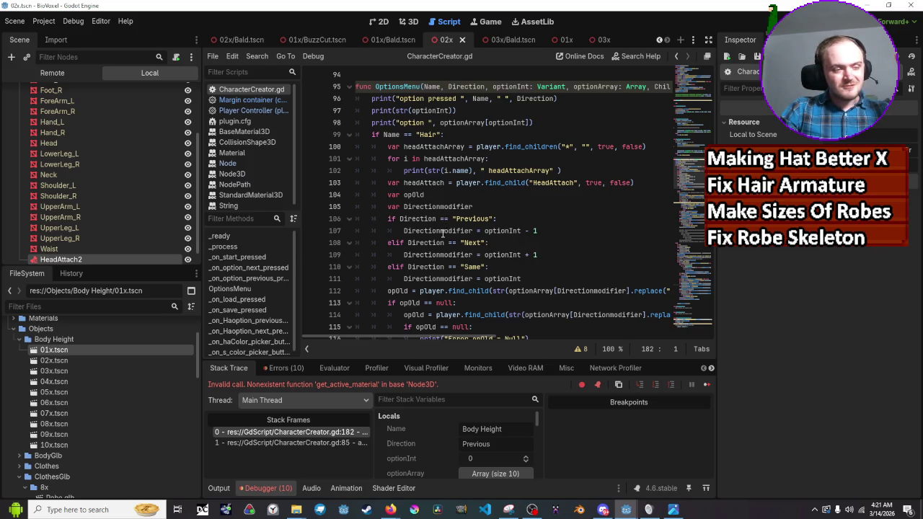
Step: Give Directionmodifier a starting value of 0 on line 105 and save the script
mouse_move(442, 232)
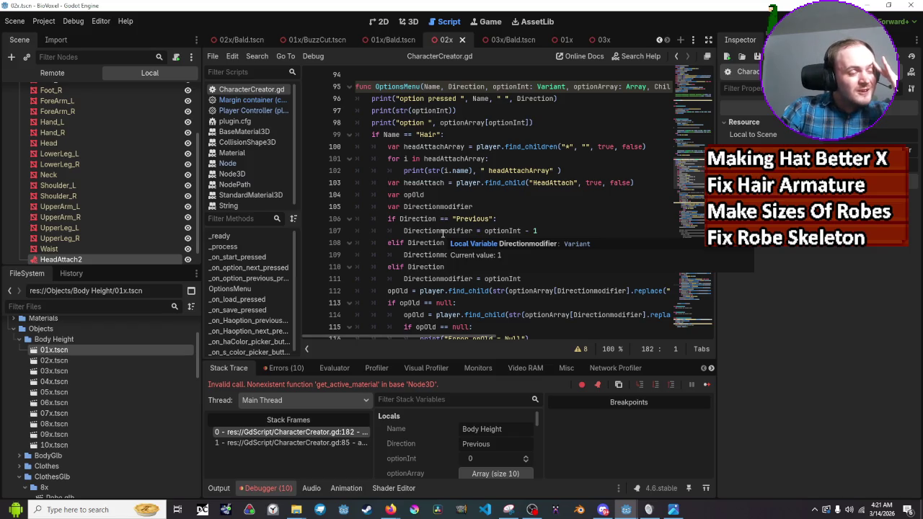
mouse_move(443, 208)
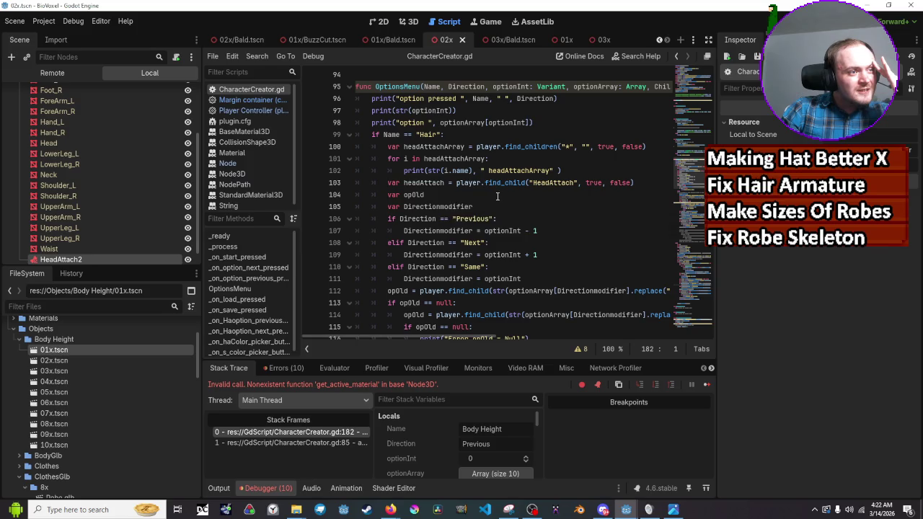
click(496, 207)
text(= 0)
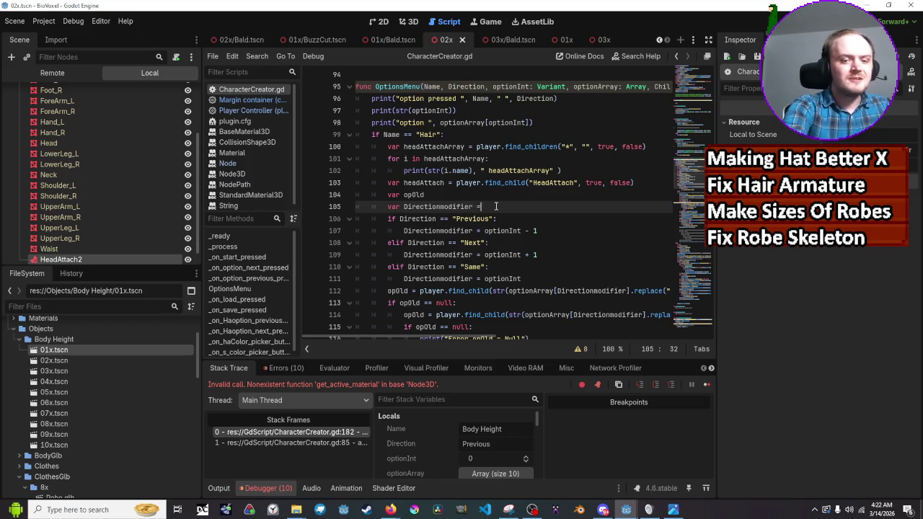
key(ctrl+s)
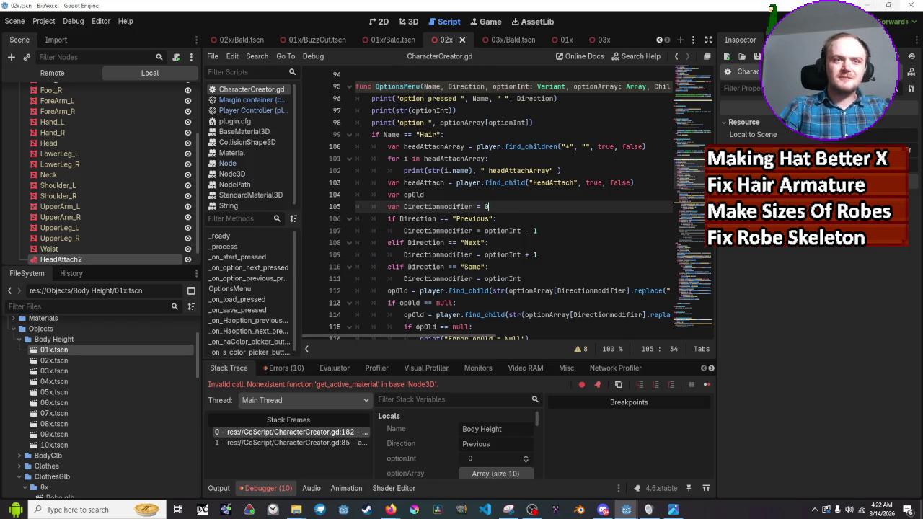
Step: Run the game and click Height Previous twice to test changing body height
key(F5)
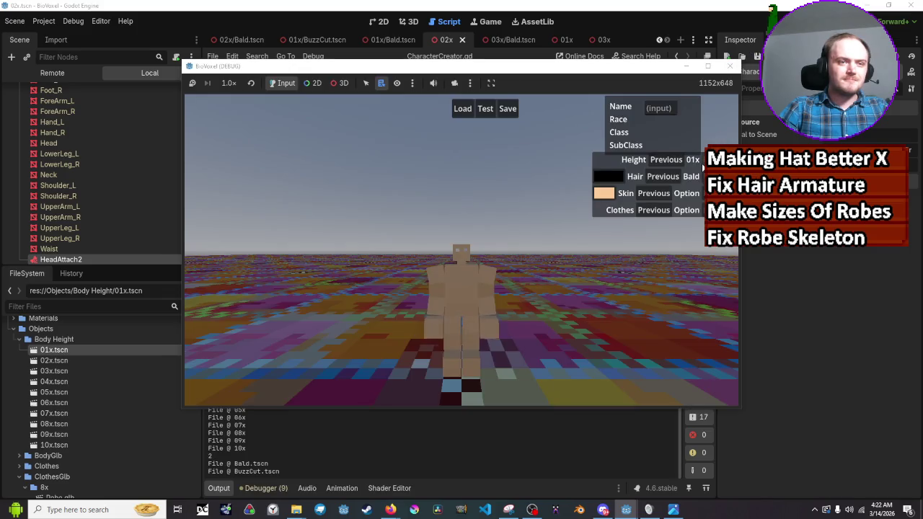
click(681, 164)
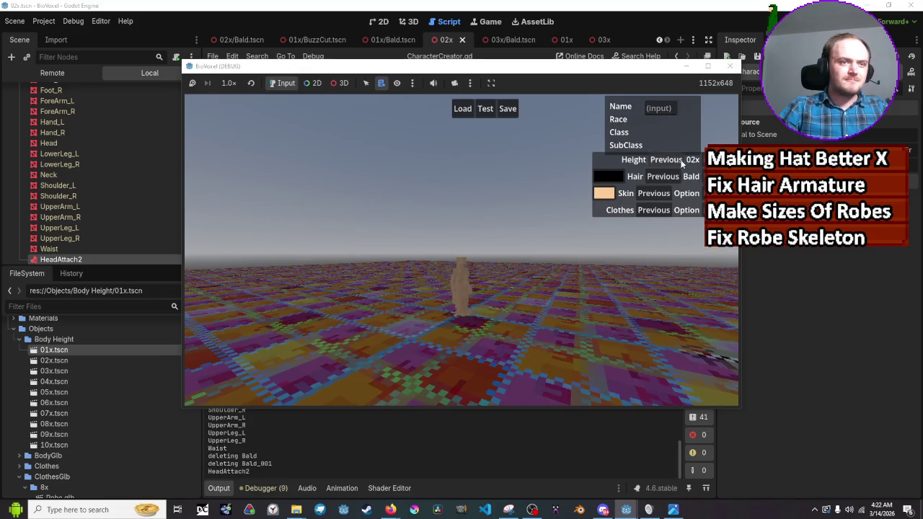
click(681, 165)
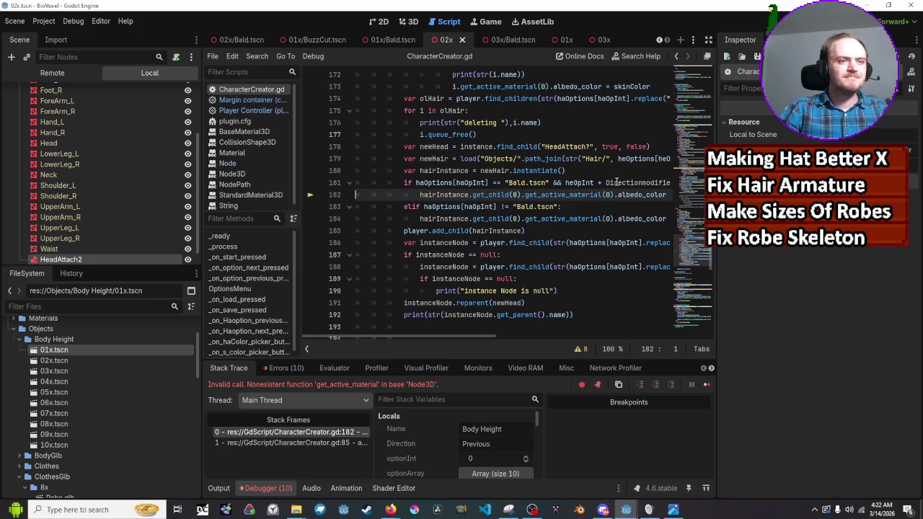
mouse_move(616, 182)
scroll(616, 182, up, 17)
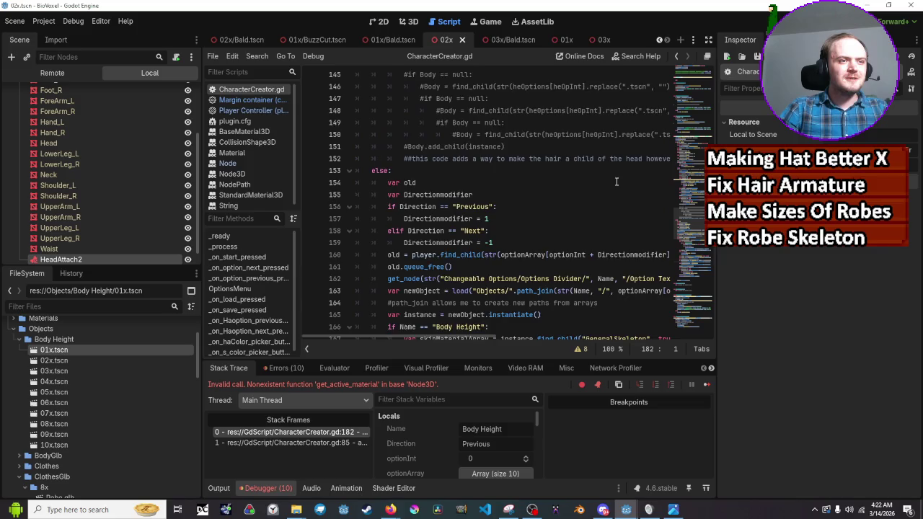
scroll(614, 184, up, 4)
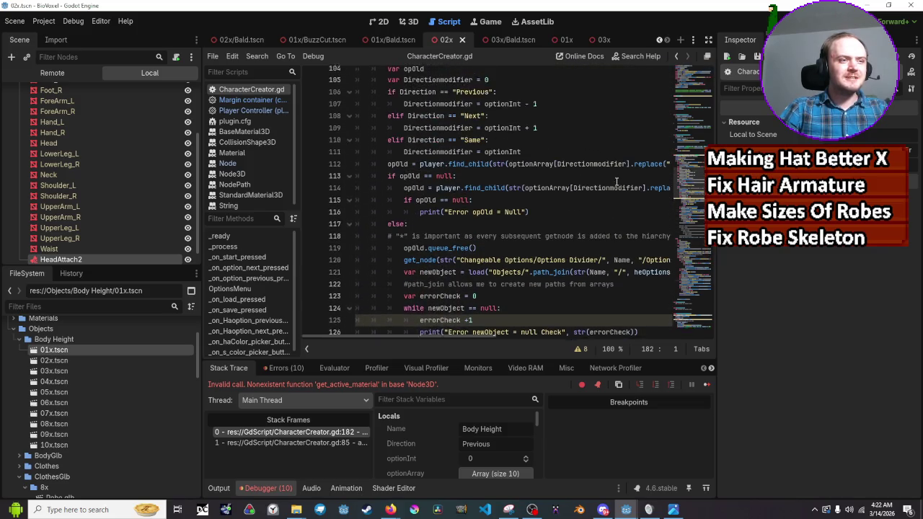
scroll(611, 186, up, 2)
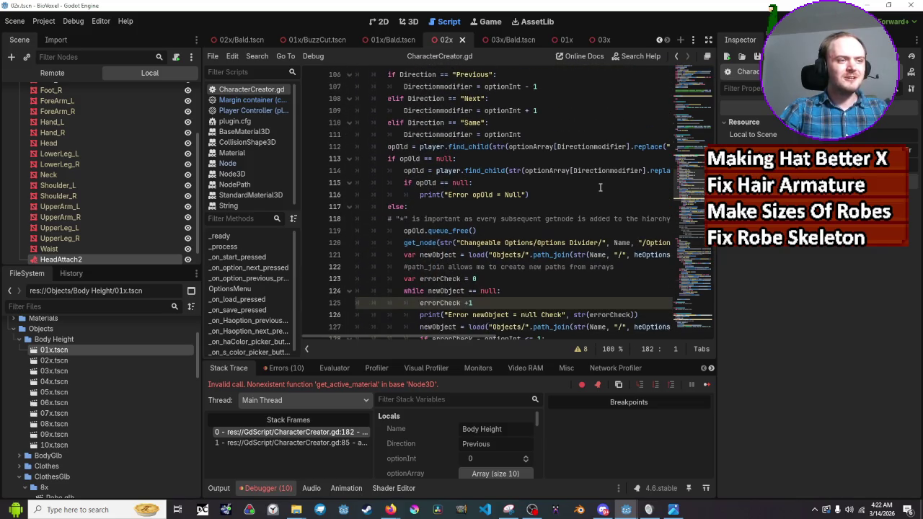
scroll(594, 191, up, 5)
scroll(581, 200, down, 2)
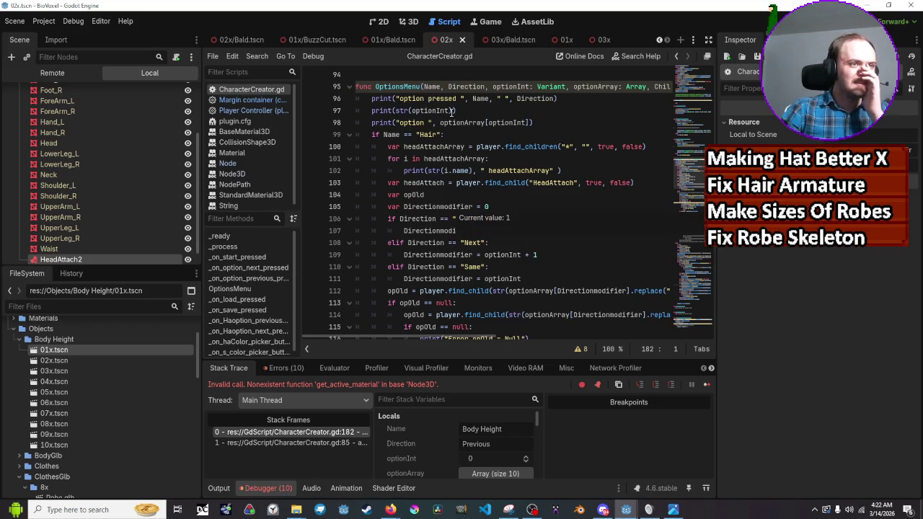
mouse_move(467, 86)
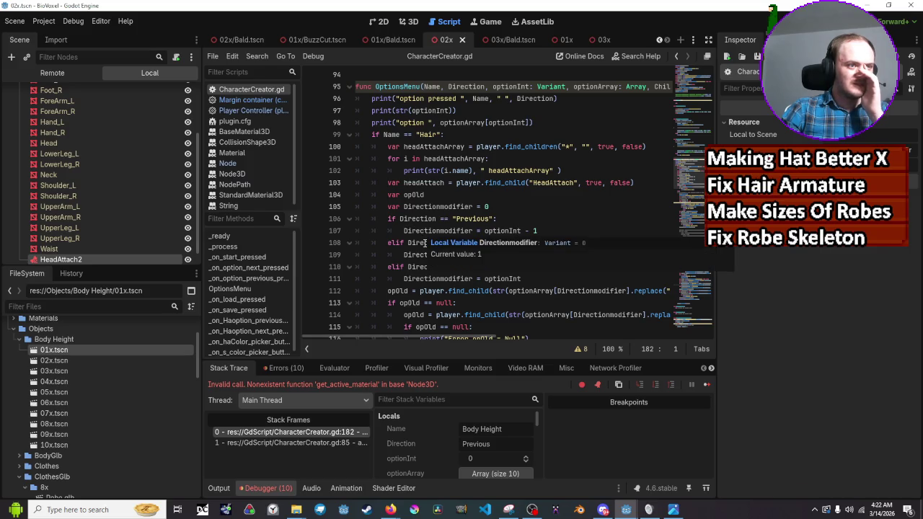
mouse_move(426, 250)
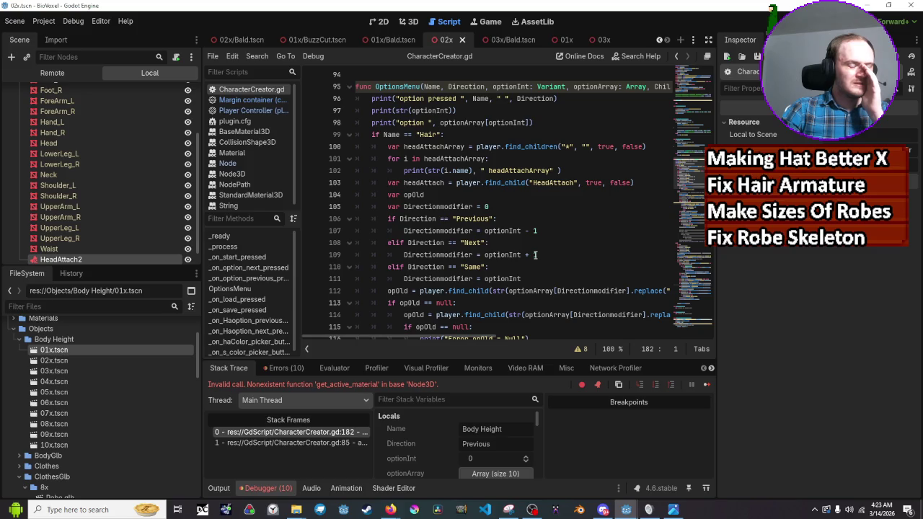
scroll(535, 254, up, 2)
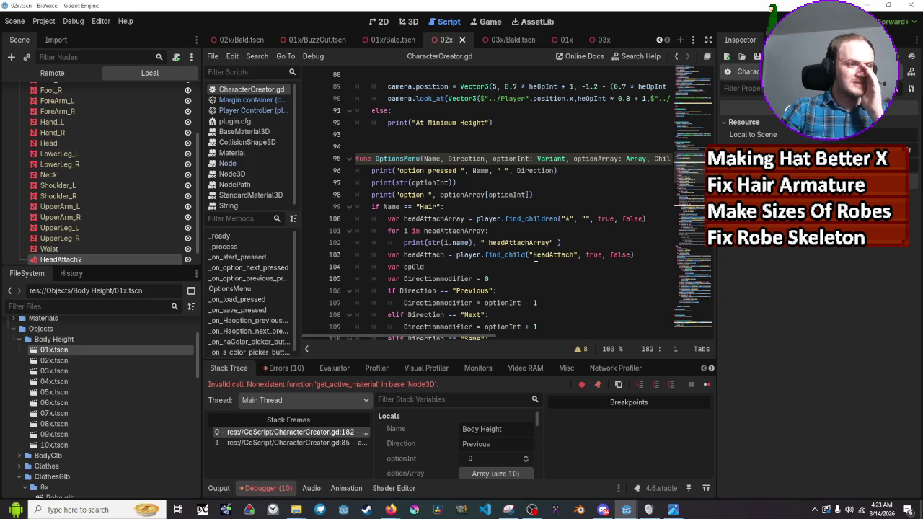
scroll(537, 260, down, 1)
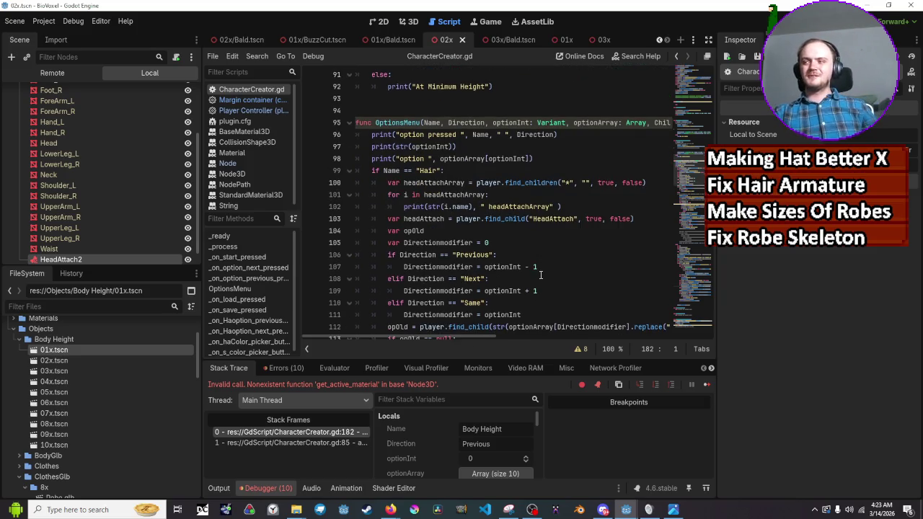
scroll(551, 267, down, 1)
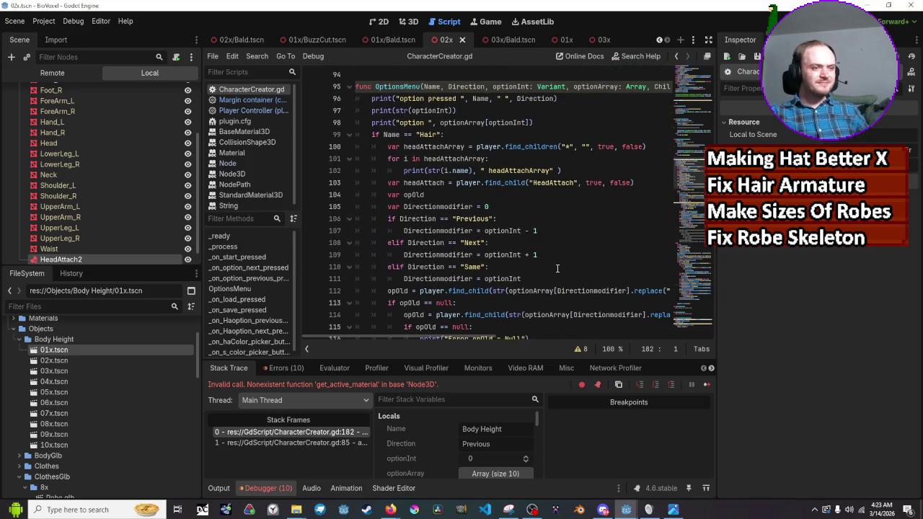
scroll(557, 268, down, 3)
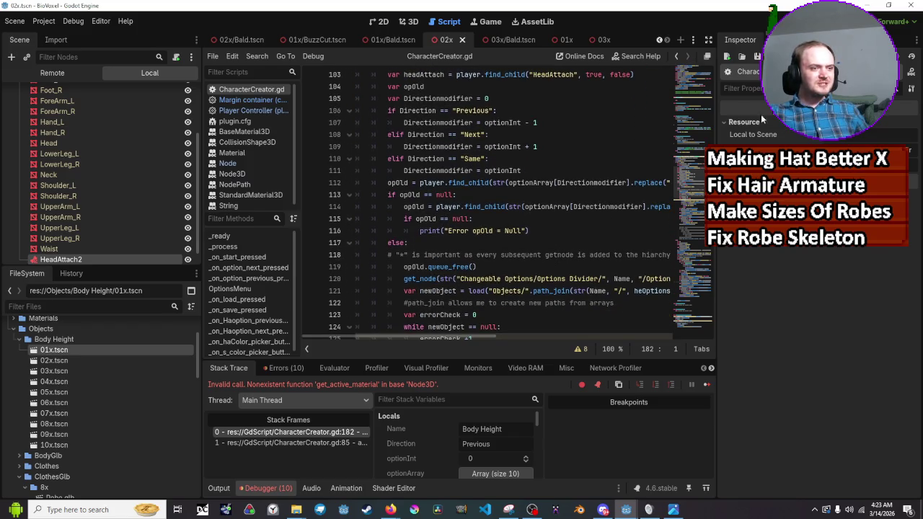
key(F5)
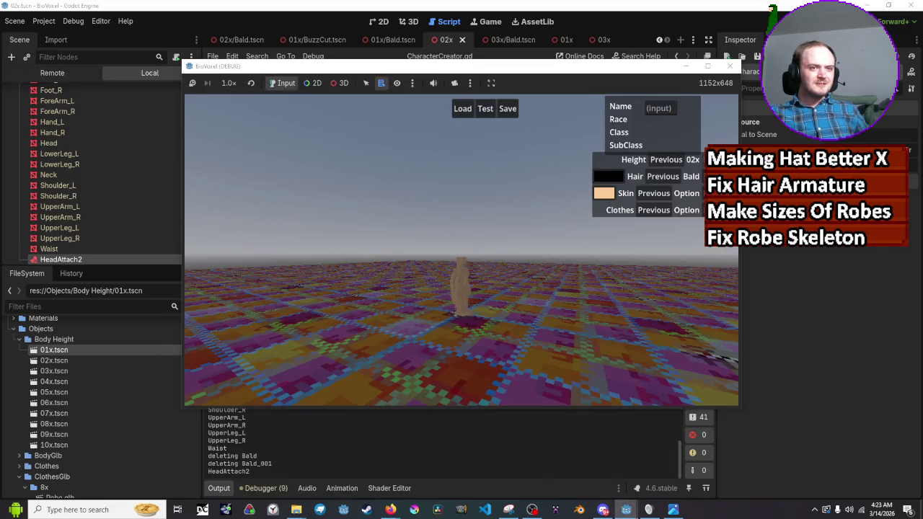
click(673, 160)
click(674, 160)
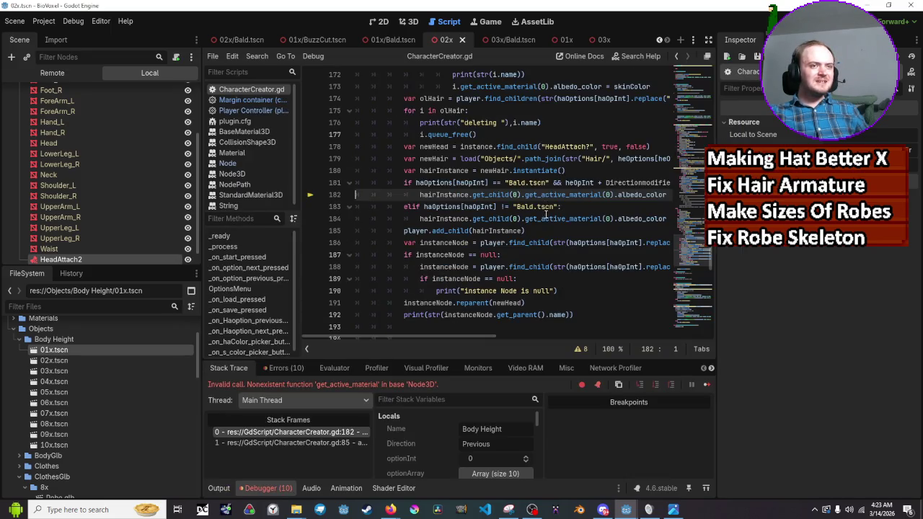
scroll(547, 216, up, 1)
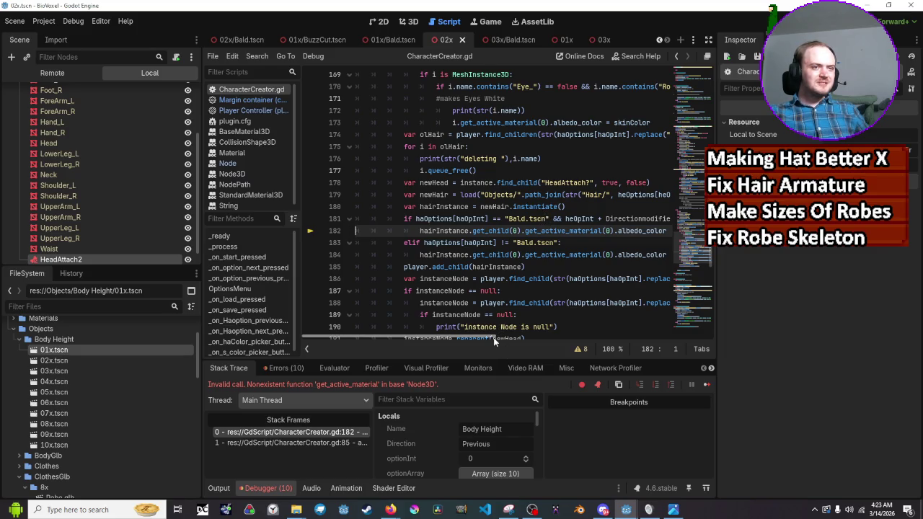
scroll(525, 336, right, 3)
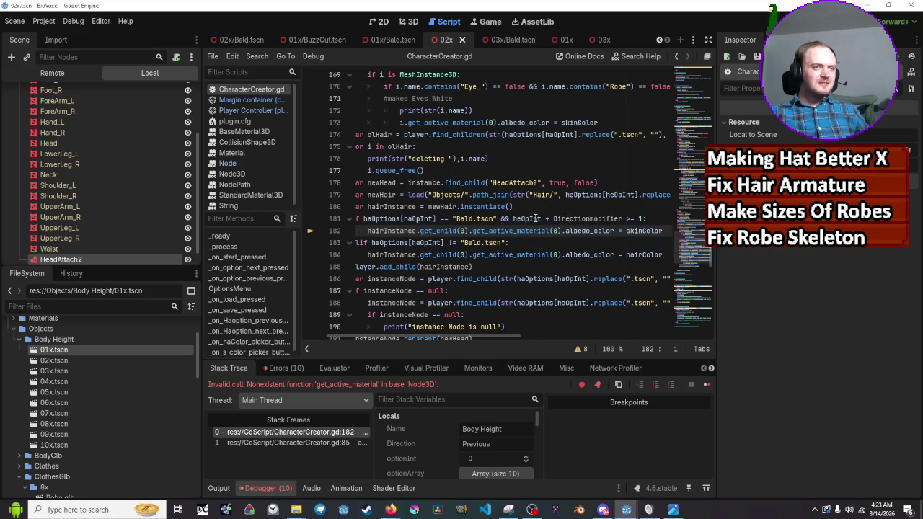
mouse_move(539, 218)
scroll(536, 219, up, 8)
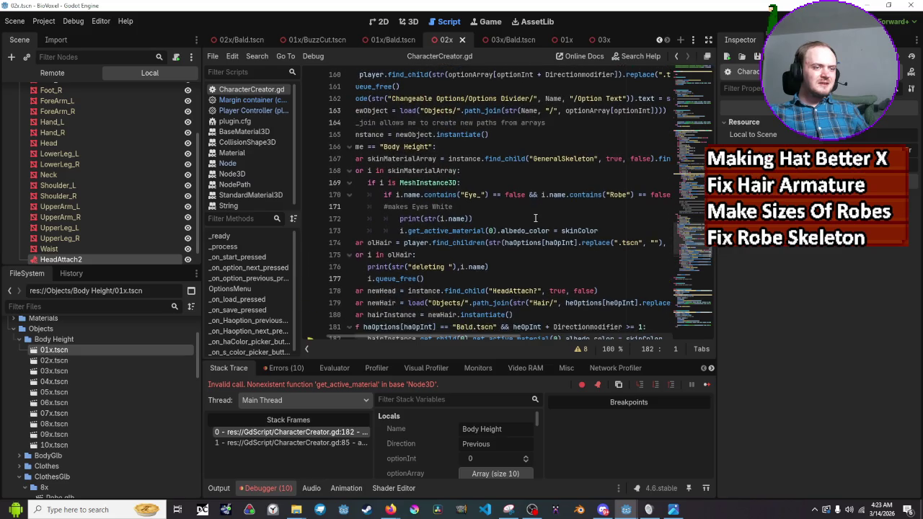
scroll(535, 218, up, 3)
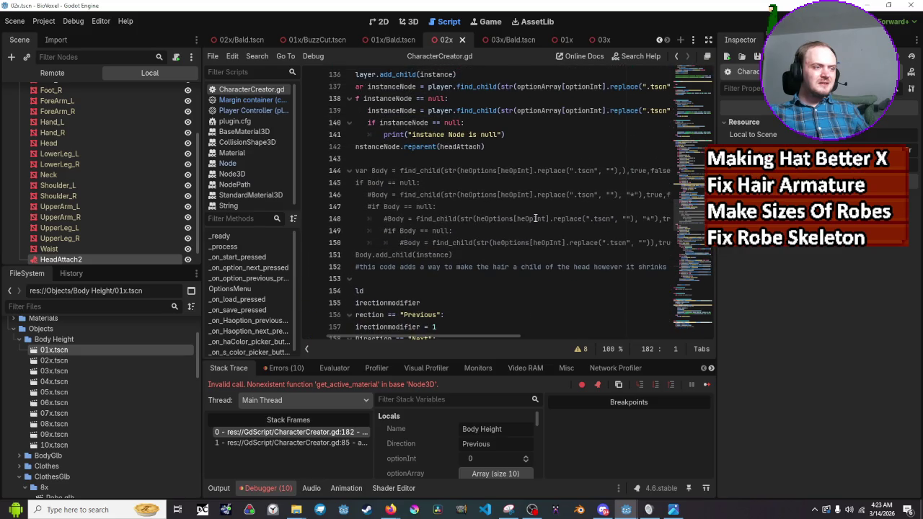
scroll(535, 219, down, 8)
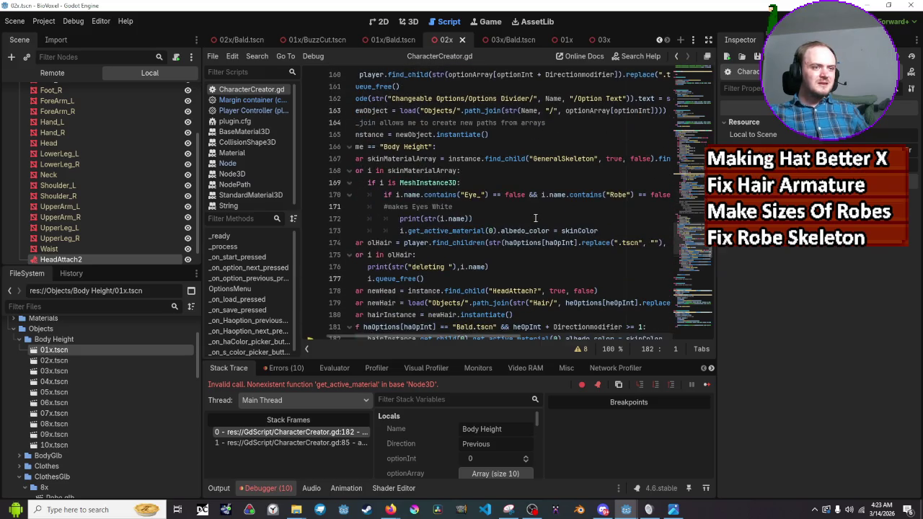
scroll(534, 218, up, 2)
scroll(535, 218, up, 9)
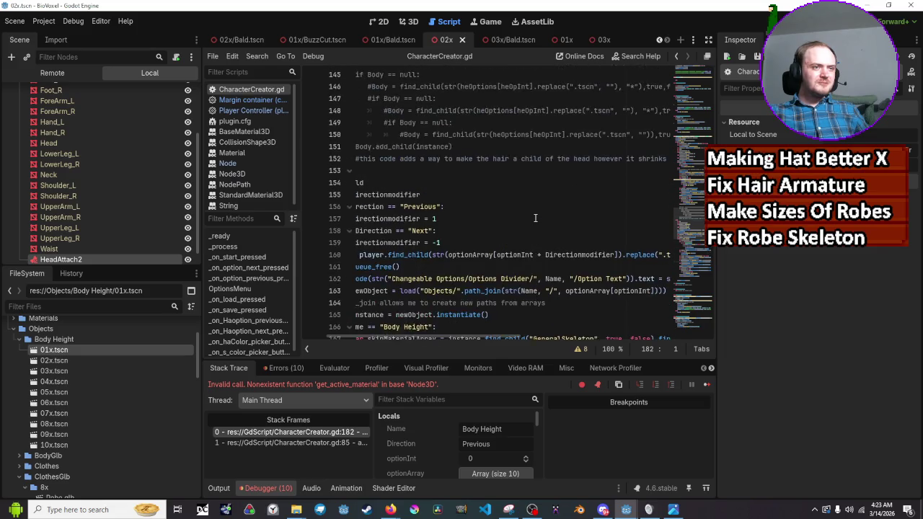
scroll(535, 217, up, 5)
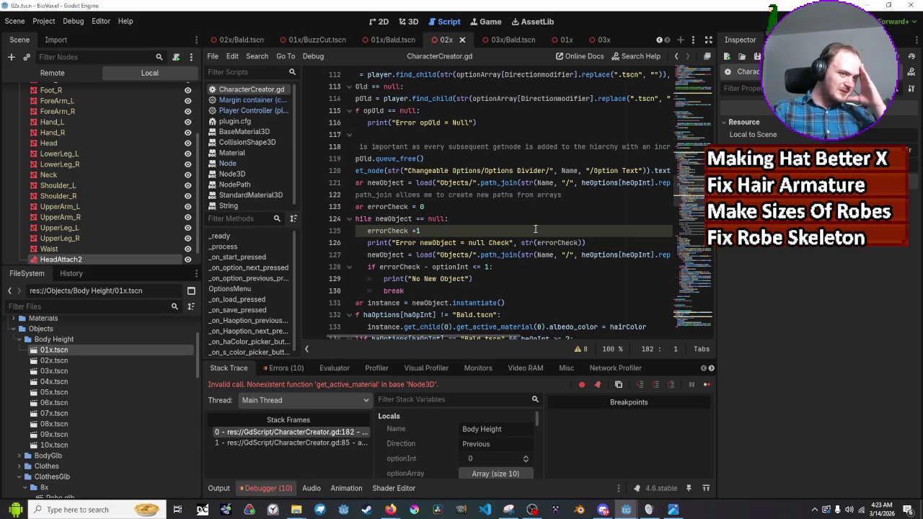
scroll(535, 236, down, 3)
scroll(534, 236, down, 14)
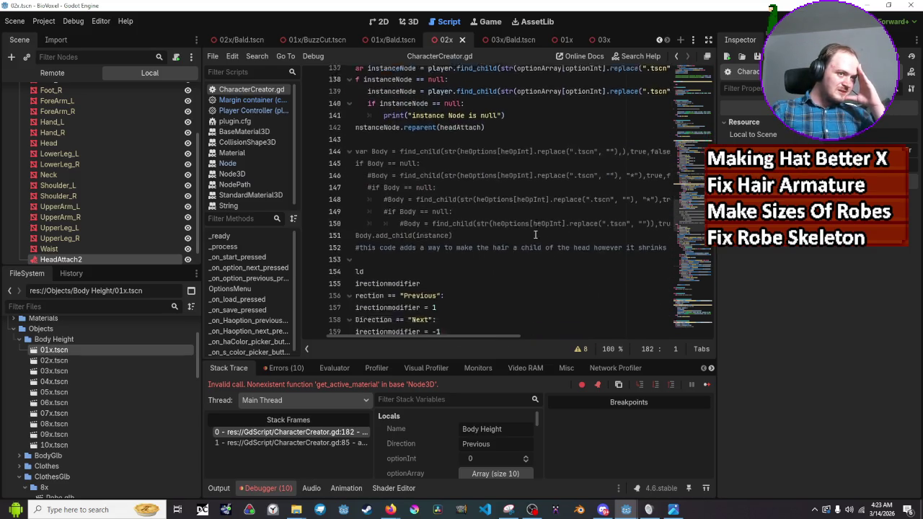
scroll(535, 234, down, 3)
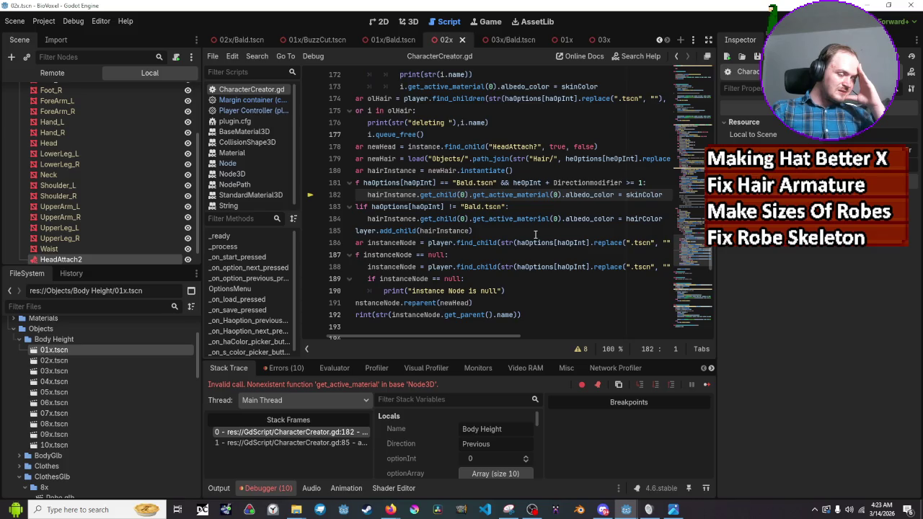
scroll(535, 235, up, 9)
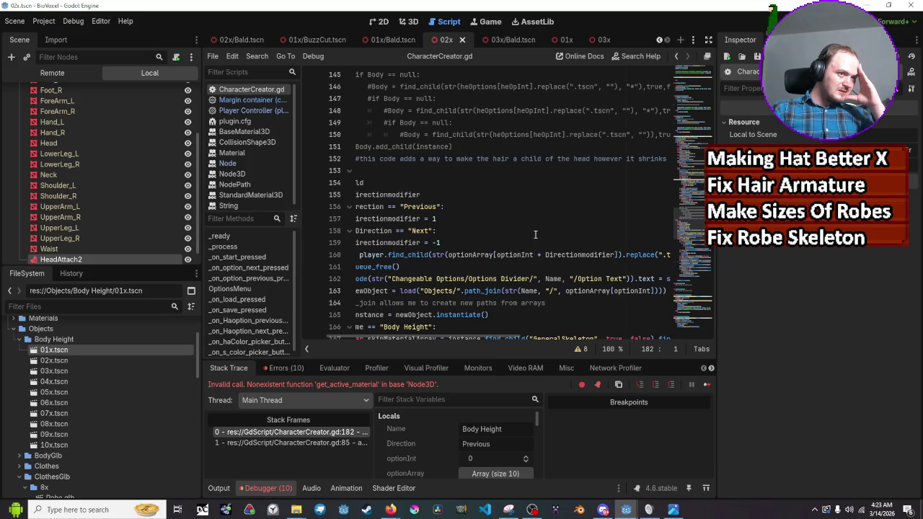
drag(519, 338, 438, 337)
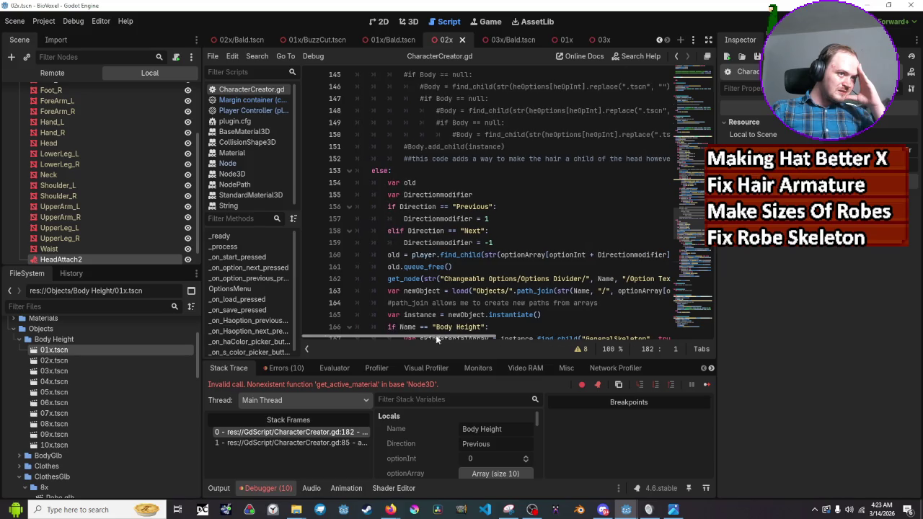
scroll(547, 245, up, 3)
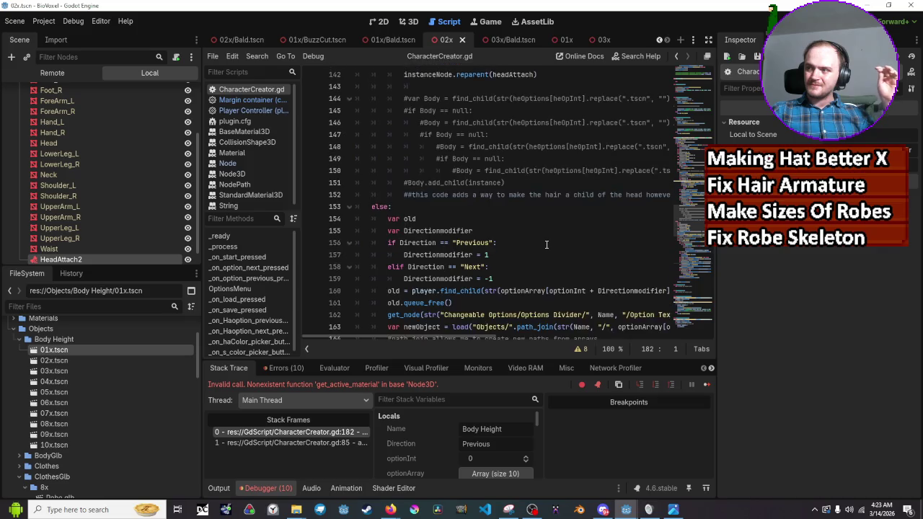
scroll(546, 246, up, 6)
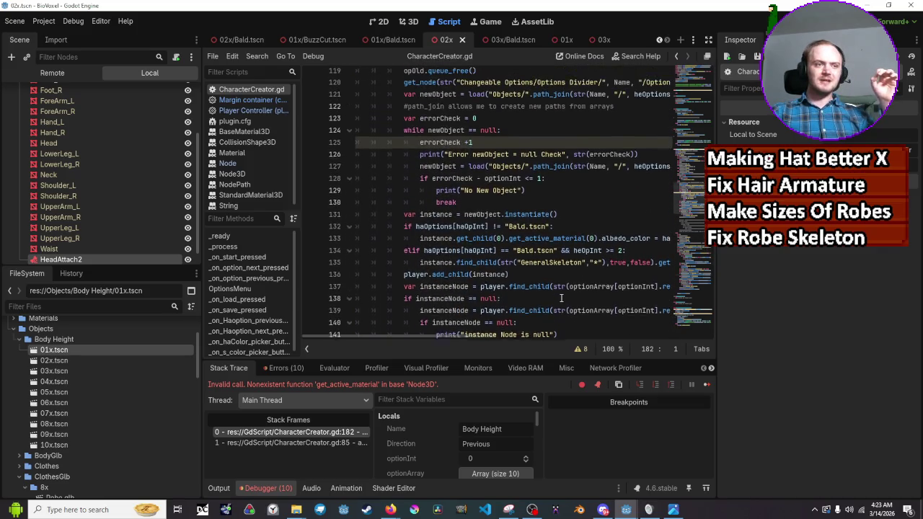
scroll(561, 297, up, 1)
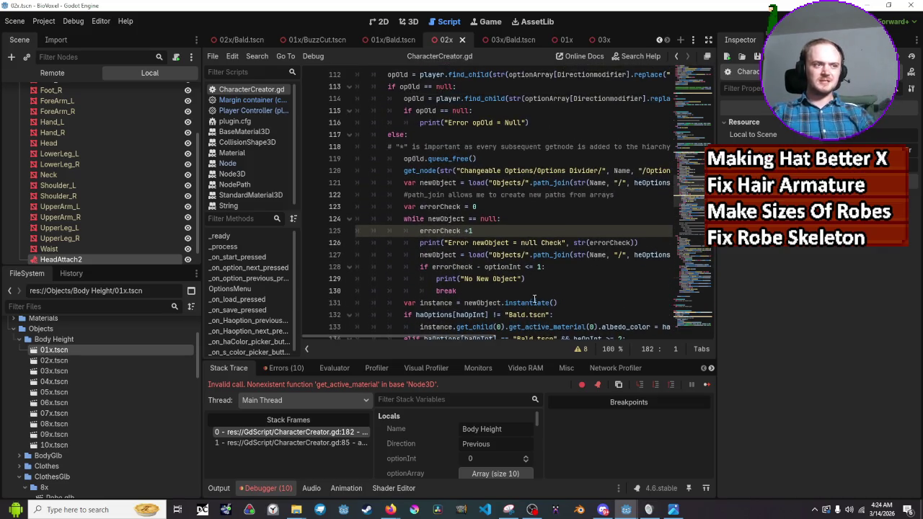
scroll(520, 264, up, 2)
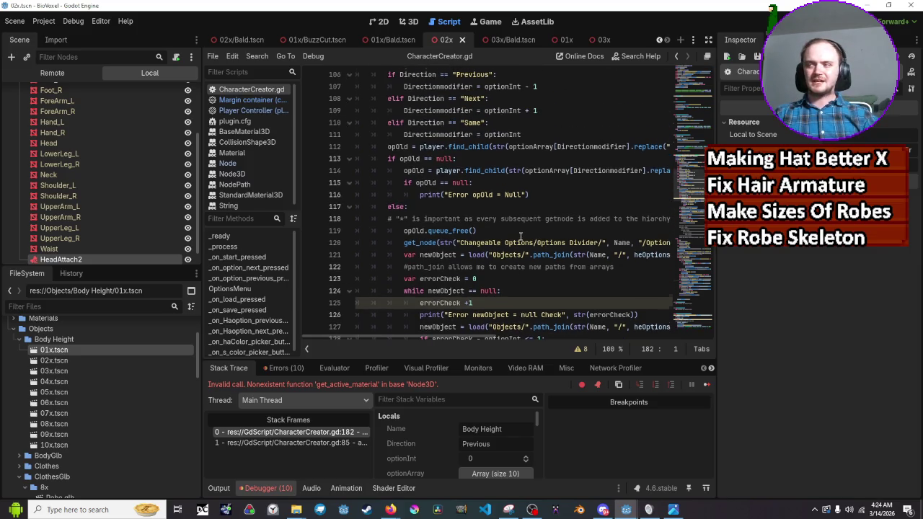
scroll(520, 236, up, 4)
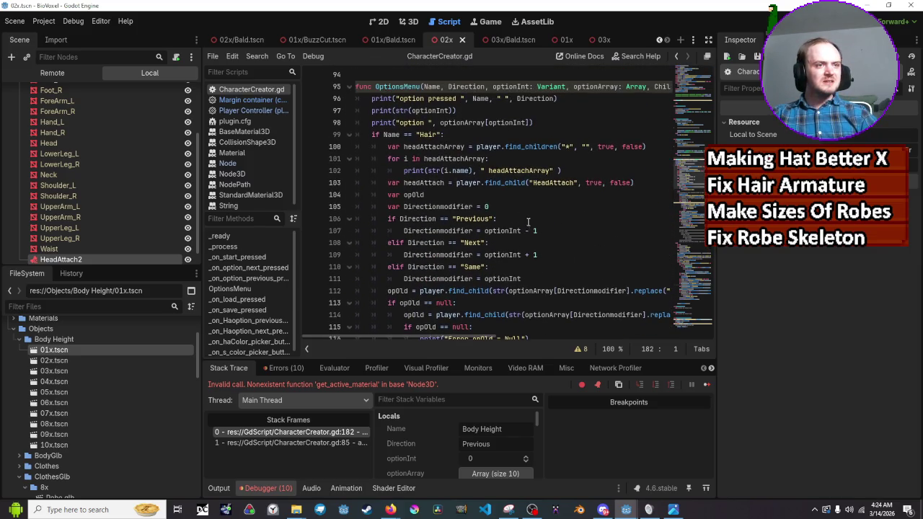
scroll(555, 196, up, 1)
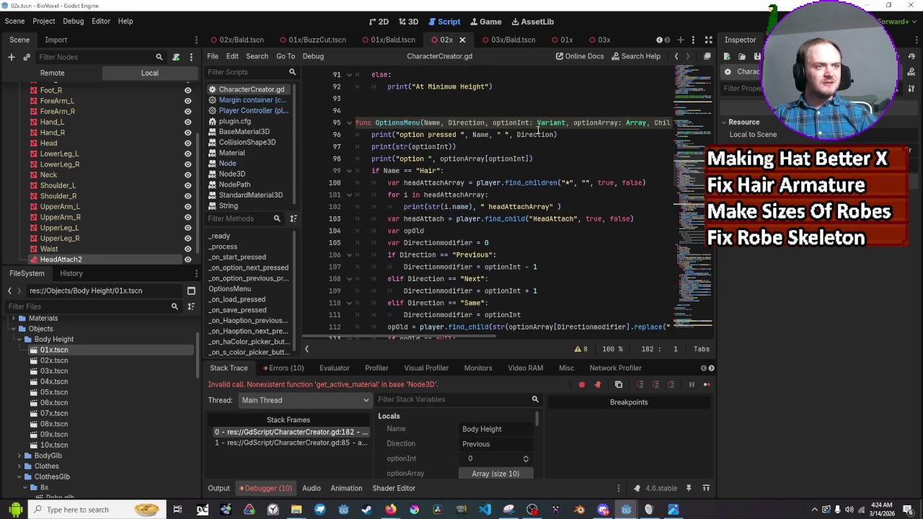
mouse_move(530, 122)
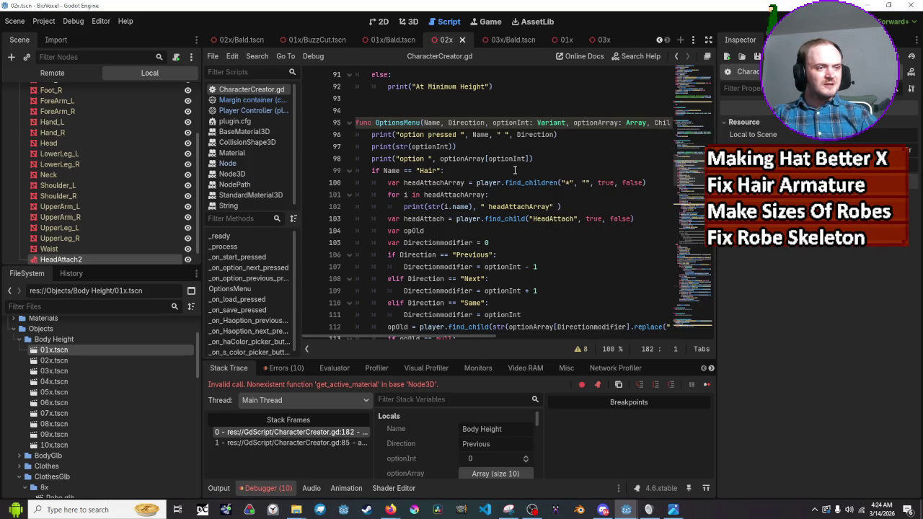
scroll(514, 170, down, 1)
mouse_move(518, 231)
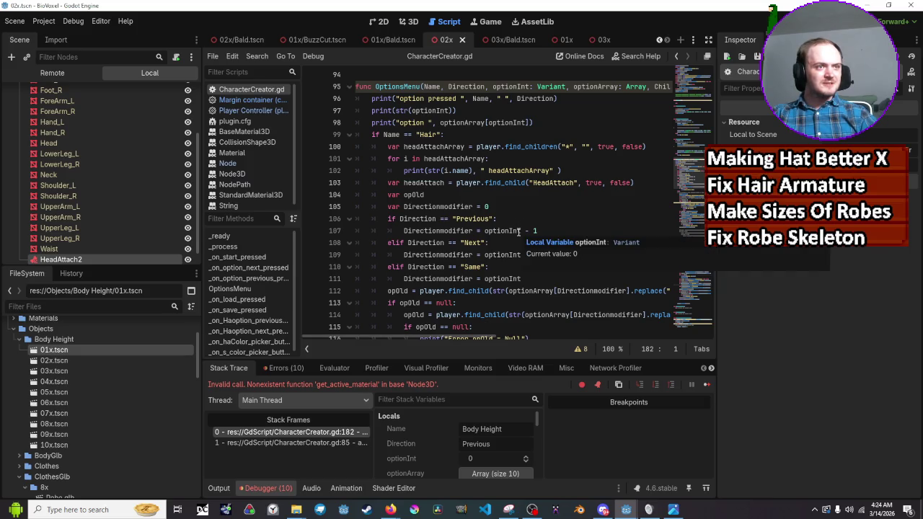
double_click(551, 86)
mouse_move(551, 86)
text(Int)
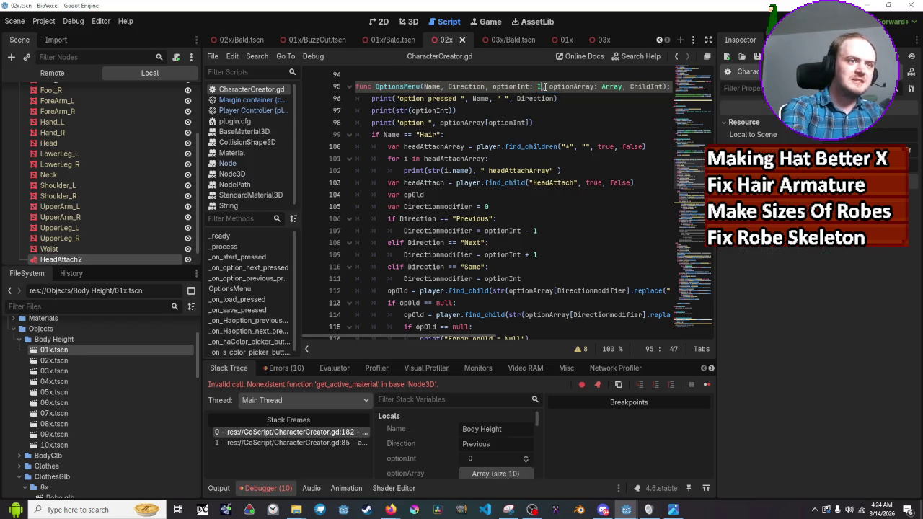
click(579, 221)
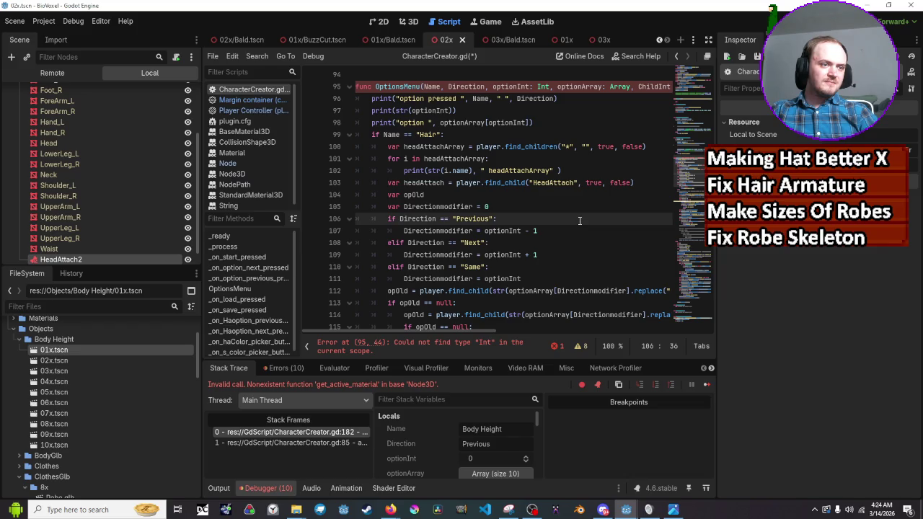
scroll(577, 194, up, 1)
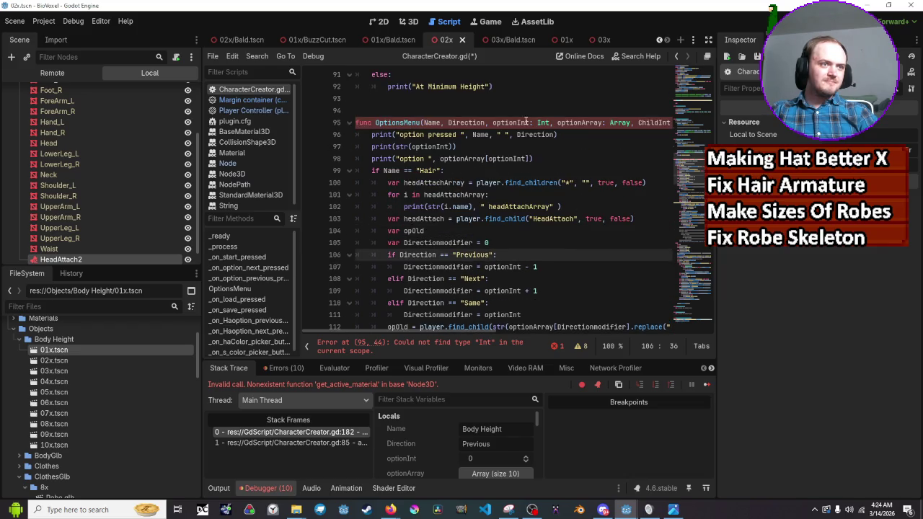
scroll(528, 121, up, 3)
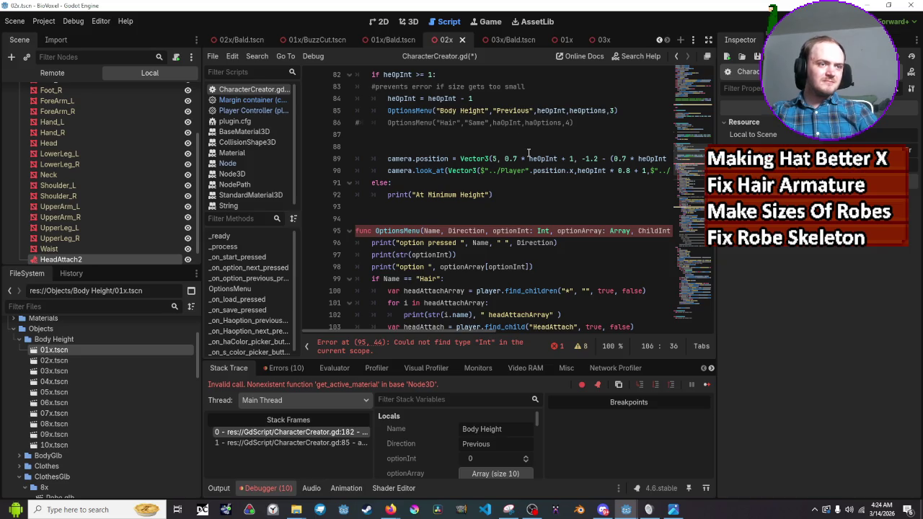
key(ctrl+z)
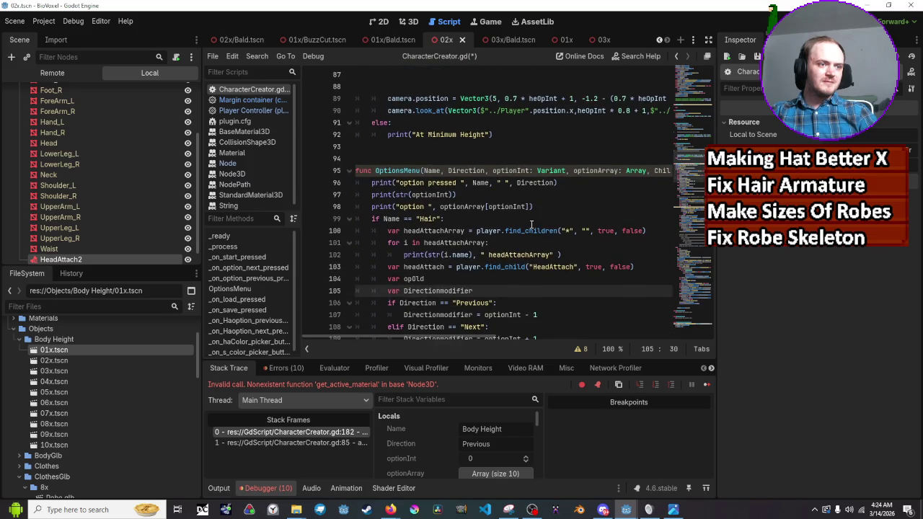
scroll(531, 225, down, 2)
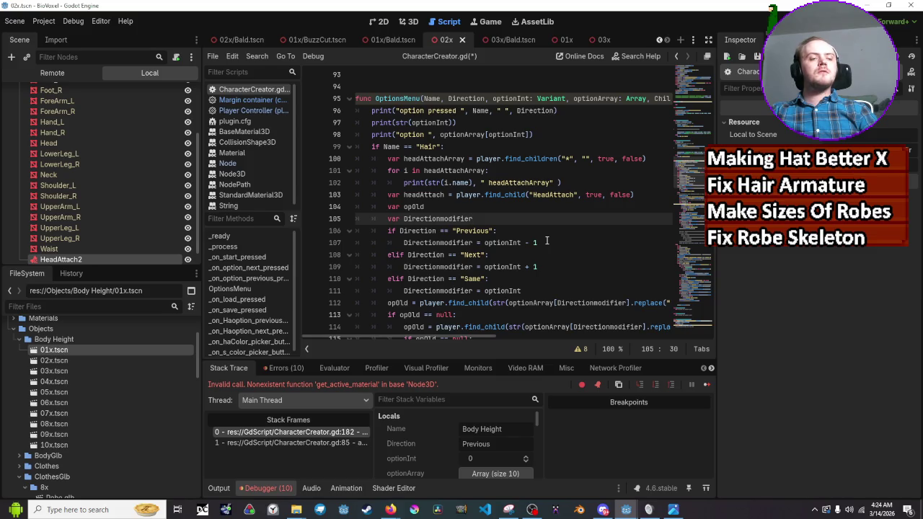
scroll(548, 245, down, 5)
scroll(545, 248, down, 18)
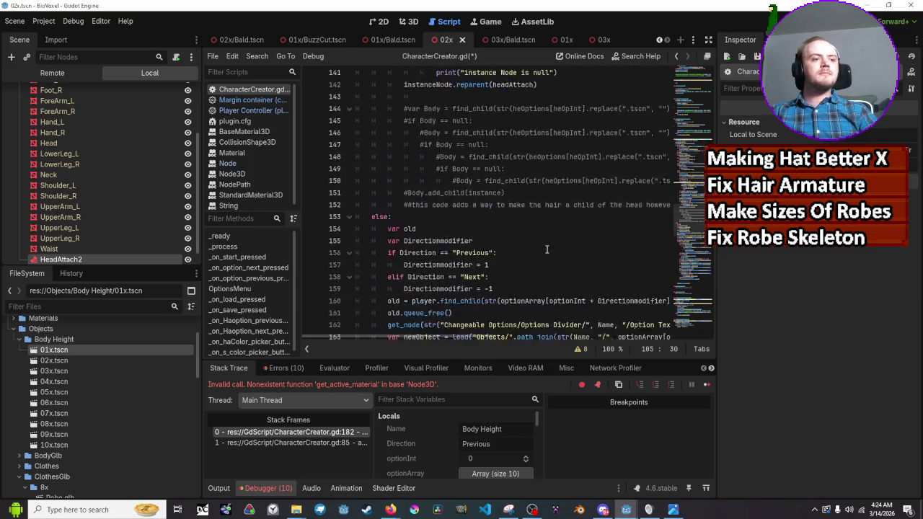
scroll(546, 249, down, 6)
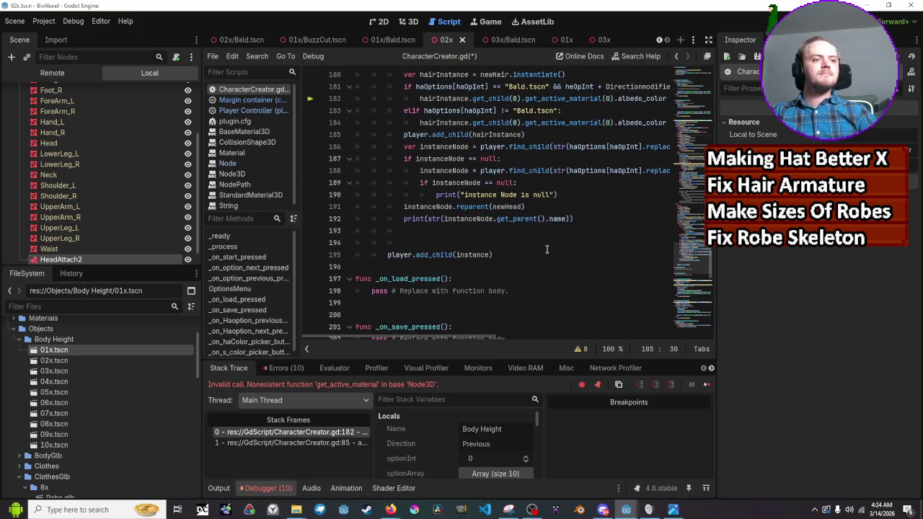
scroll(546, 250, up, 2)
scroll(546, 249, up, 1)
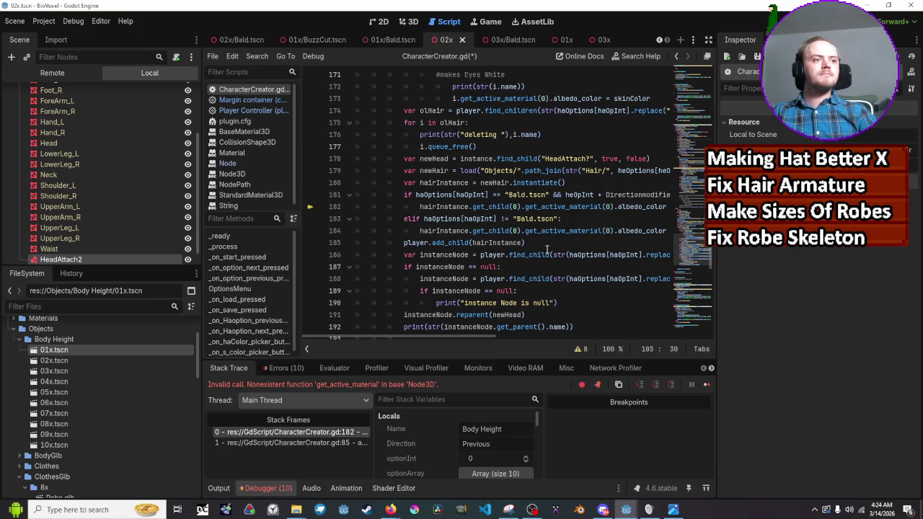
scroll(546, 249, down, 7)
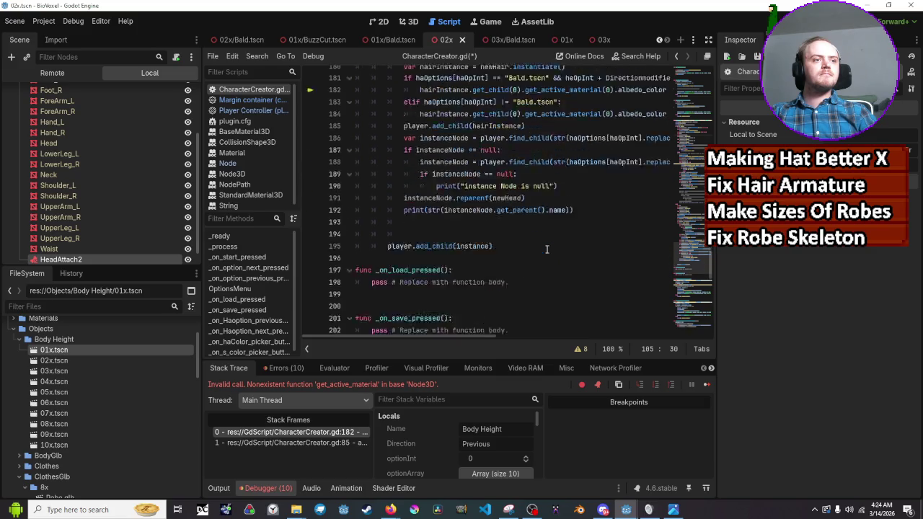
scroll(546, 249, up, 7)
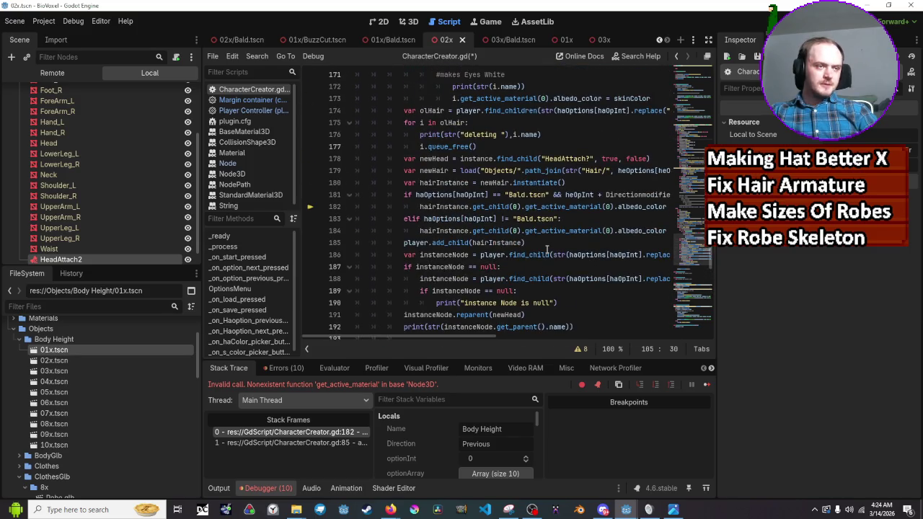
drag(484, 336, 515, 335)
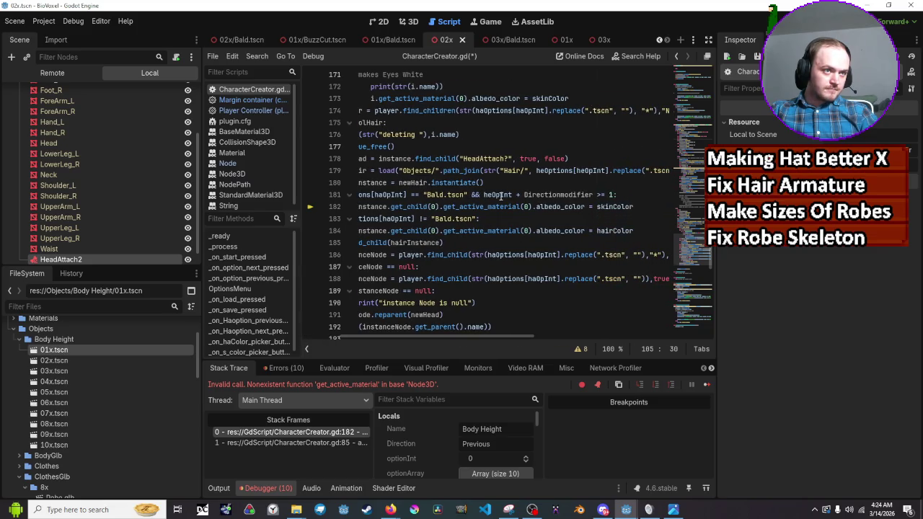
mouse_move(500, 195)
mouse_move(534, 196)
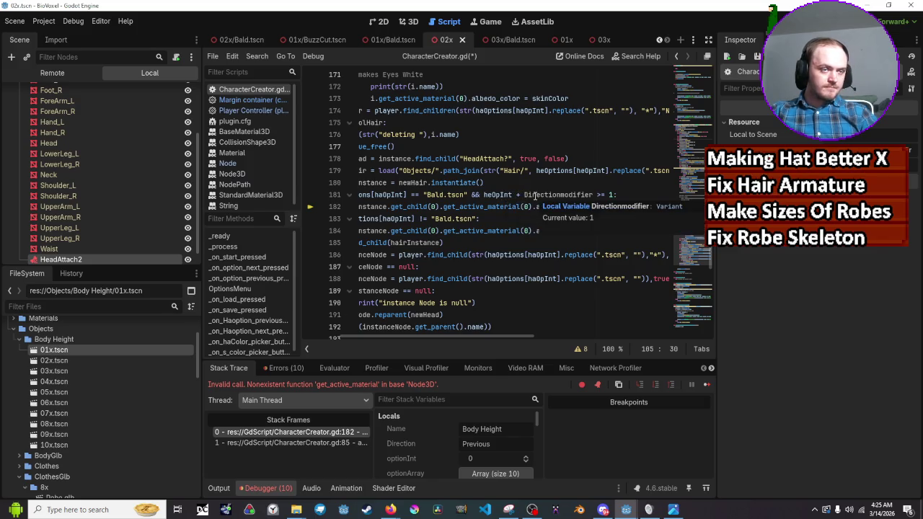
scroll(535, 196, up, 6)
scroll(534, 196, up, 1)
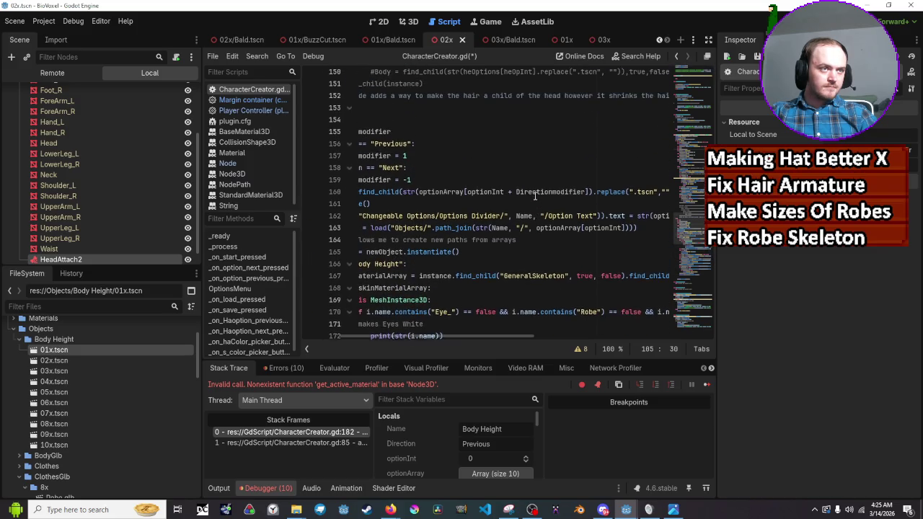
mouse_move(510, 338)
mouse_down()
mouse_move(443, 341)
mouse_move(473, 337)
mouse_up()
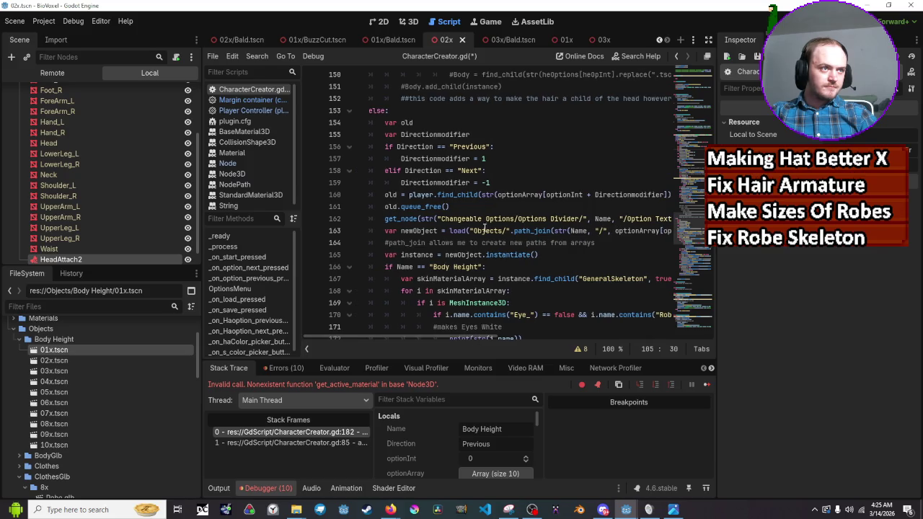
click(483, 157)
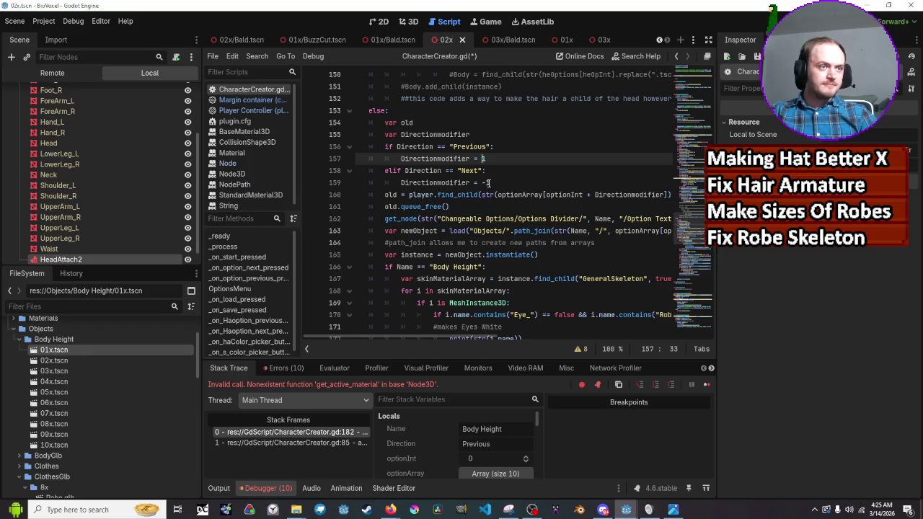
Step: Set Next's Directionmodifier to 1 and Previous's to -1, save, and run the game
click(496, 186)
key(BackSpace)
key(BackSpace)
text(1)
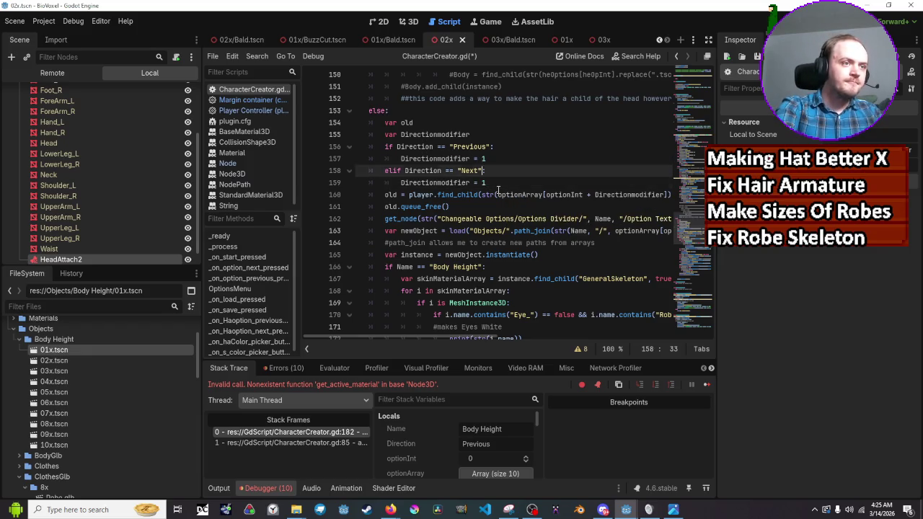
key(Up)
key(Up)
text(-)
key(ctrl+s)
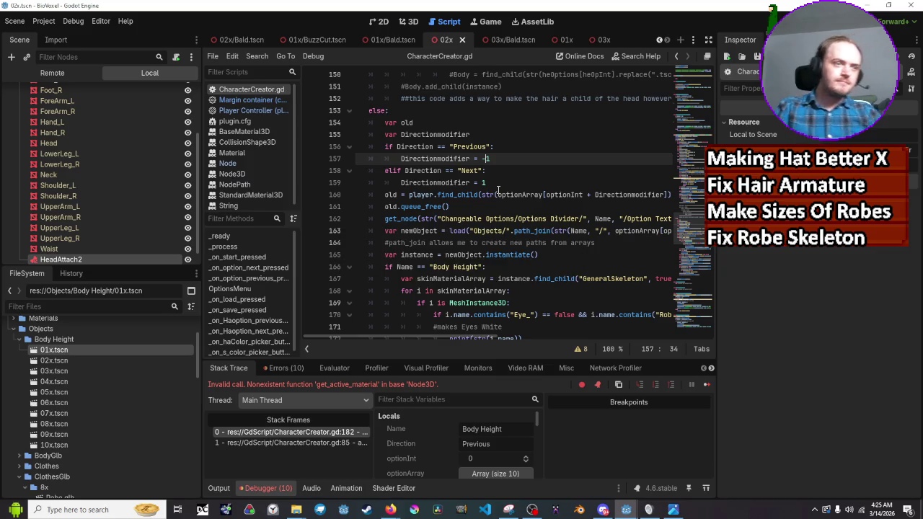
key(F5)
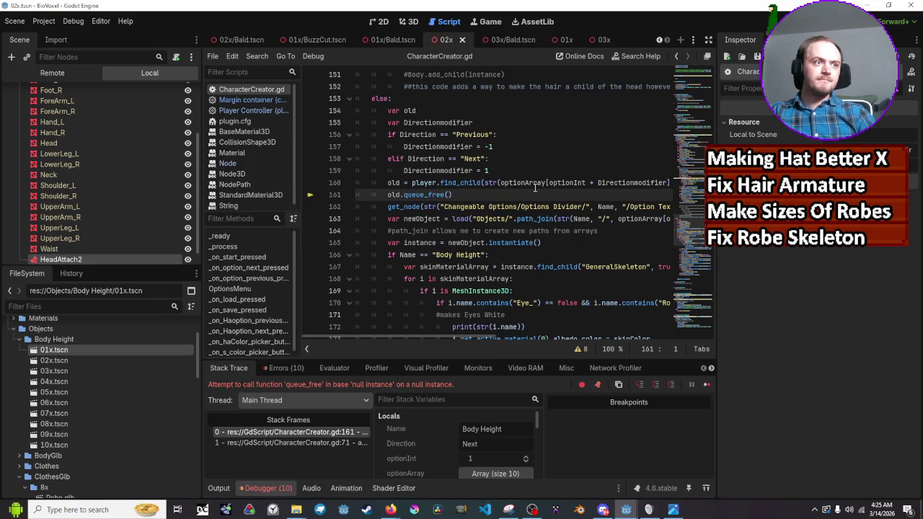
Step: Undo the trial edits to restore '= -1' on line 157 and inspect Directionmodifier's debug value
mouse_move(560, 183)
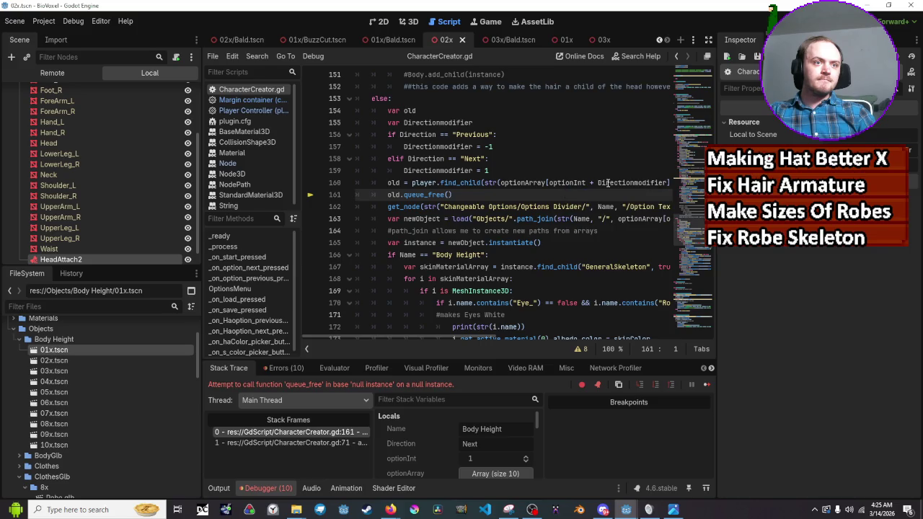
mouse_move(607, 183)
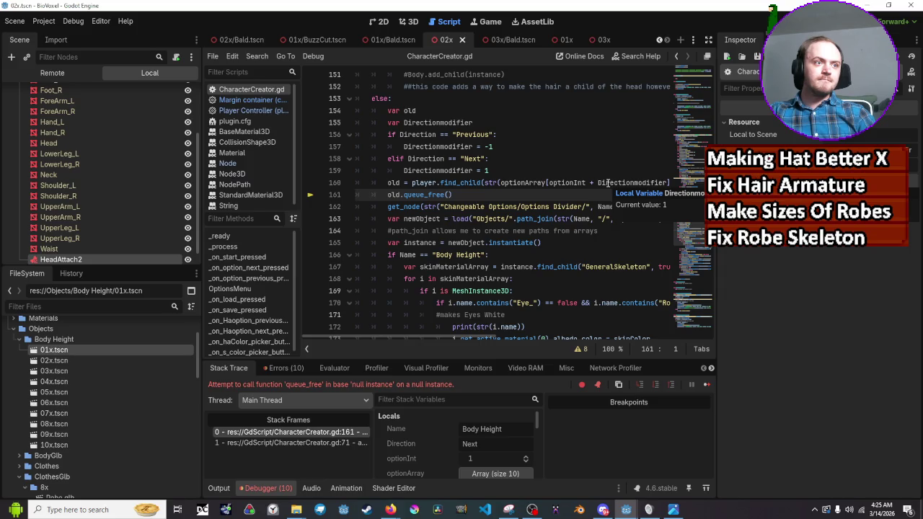
click(535, 171)
key(ctrl+z)
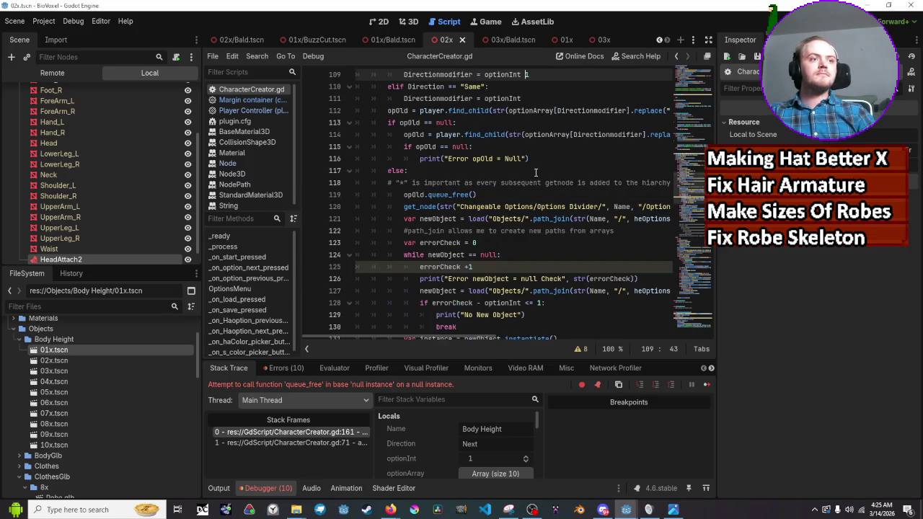
text(+)
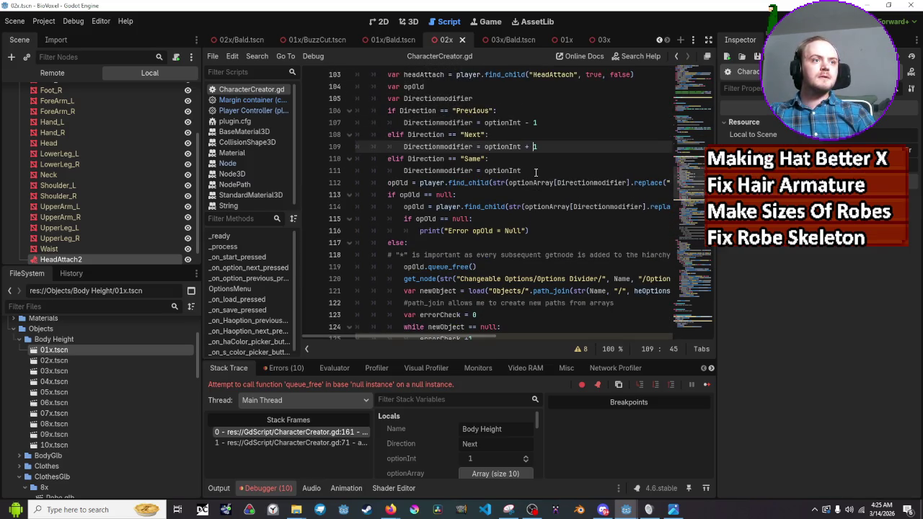
key(ctrl+z)
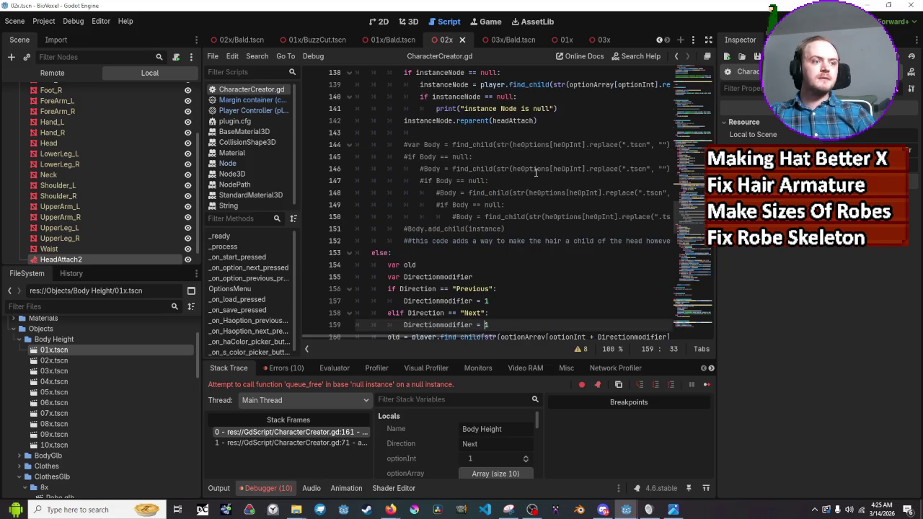
key(ctrl+z)
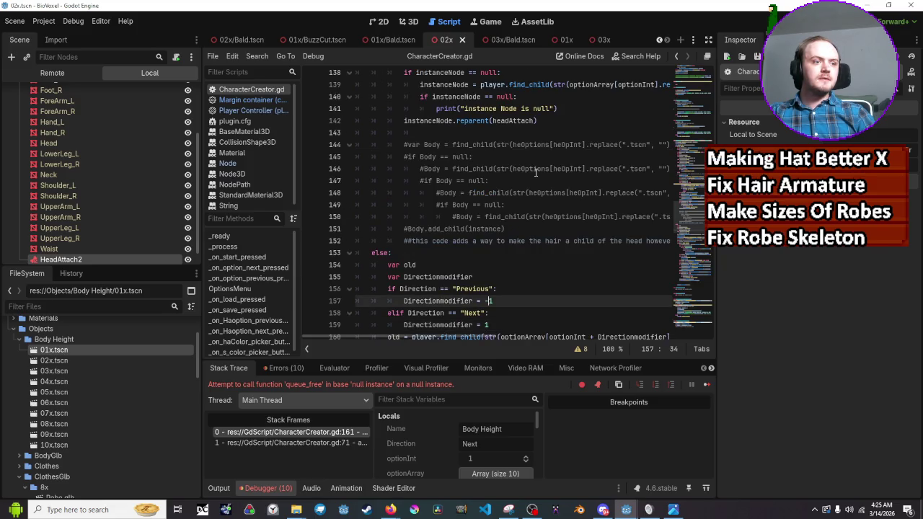
scroll(535, 171, down, 3)
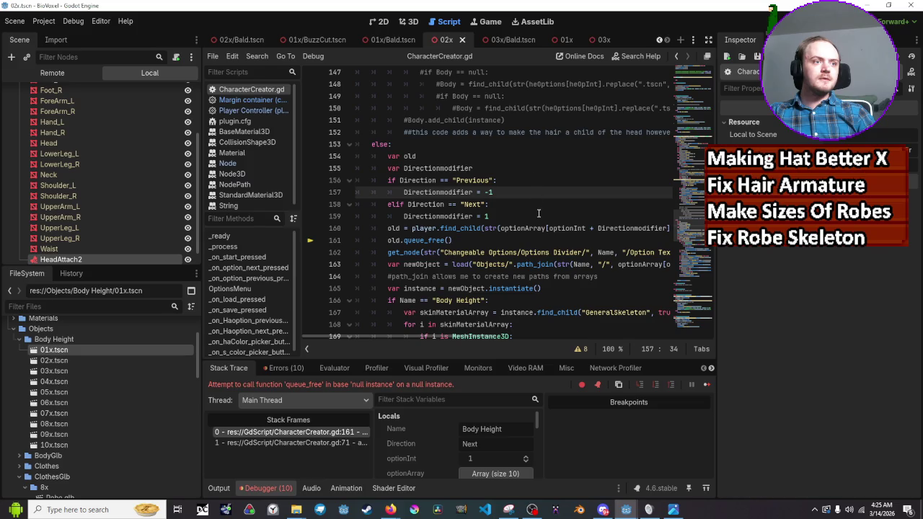
mouse_move(615, 227)
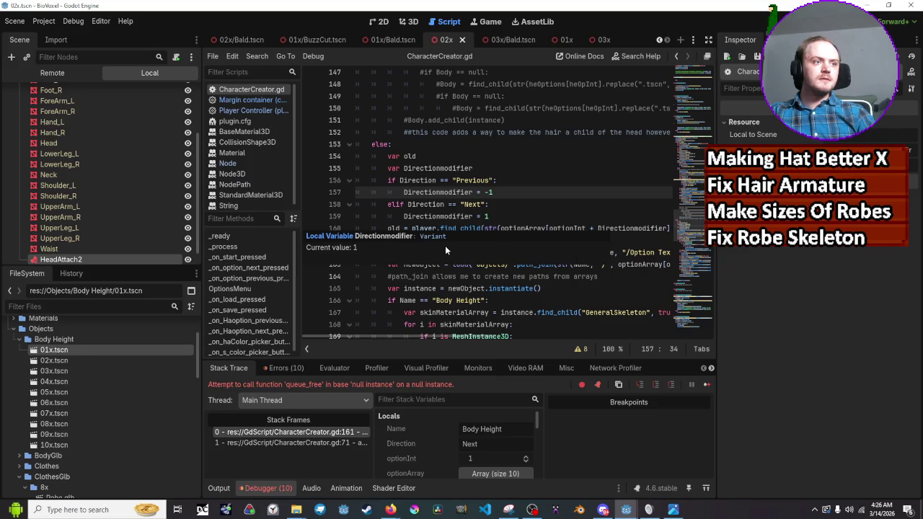
mouse_move(430, 198)
key(Home)
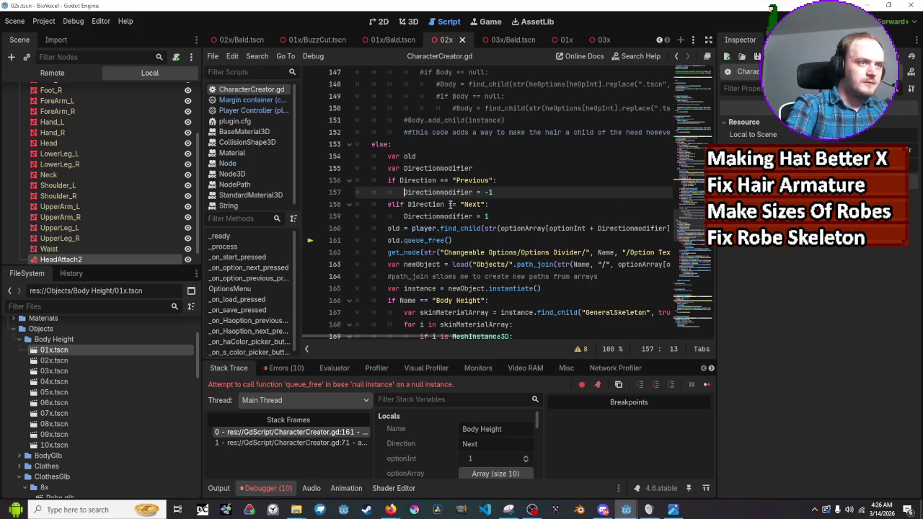
Step: Prefix Directionmodifier with 'ol' on lines 155 and 157, undoing the wrong autocomplete
key(Up)
key(Up)
text(ol)
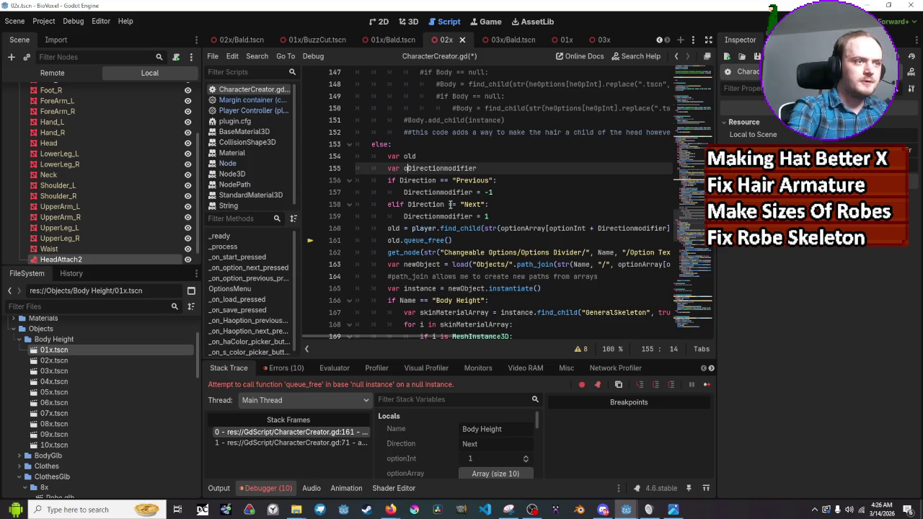
key(Down)
key(Down)
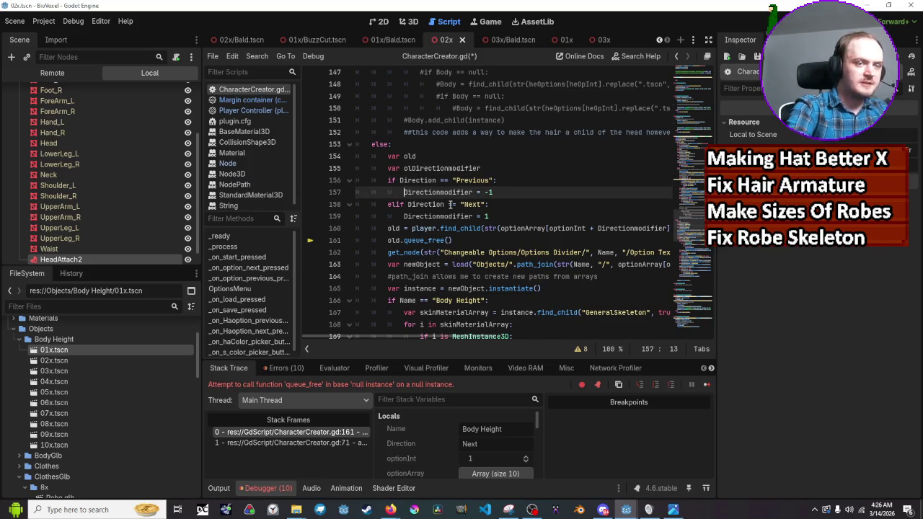
text(pl)
key(BackSpace)
key(BackSpace)
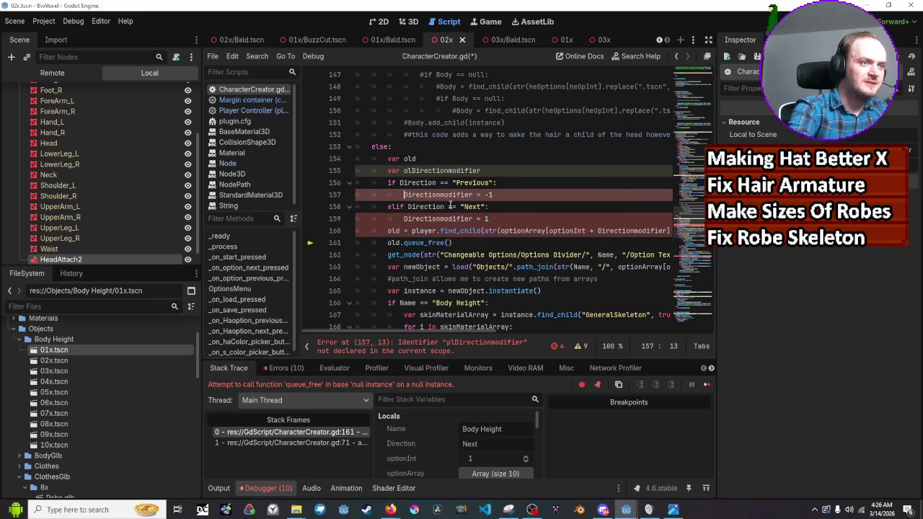
text(ol)
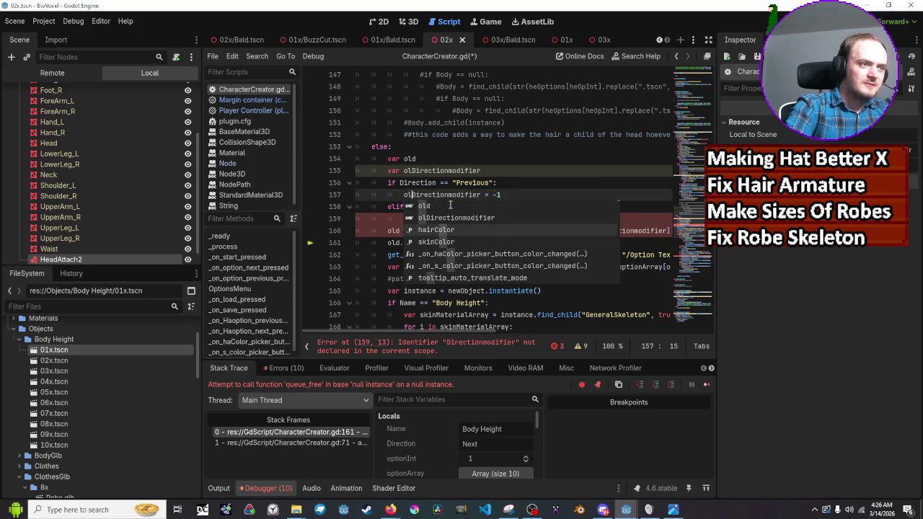
key(Tab)
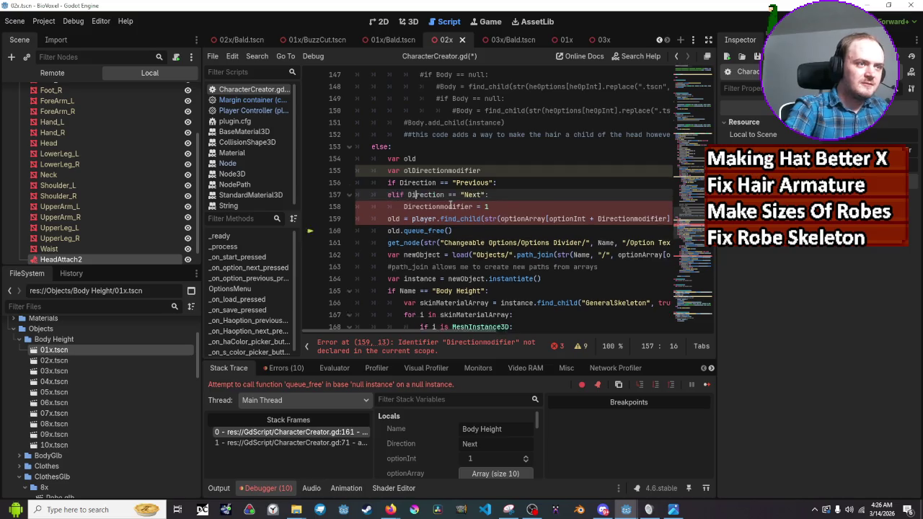
key(ctrl+z)
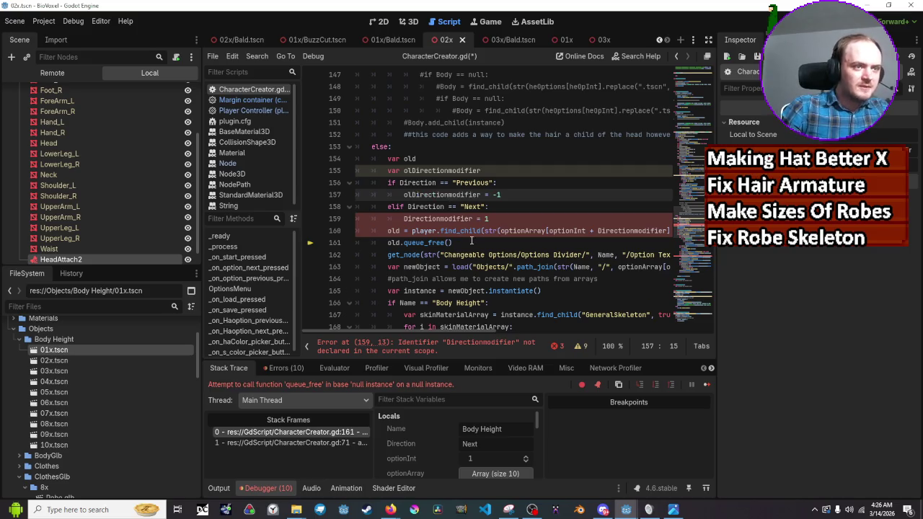
Step: Rename Directionmodifier to olDirectionmodifier on lines 160 and 159
click(596, 231)
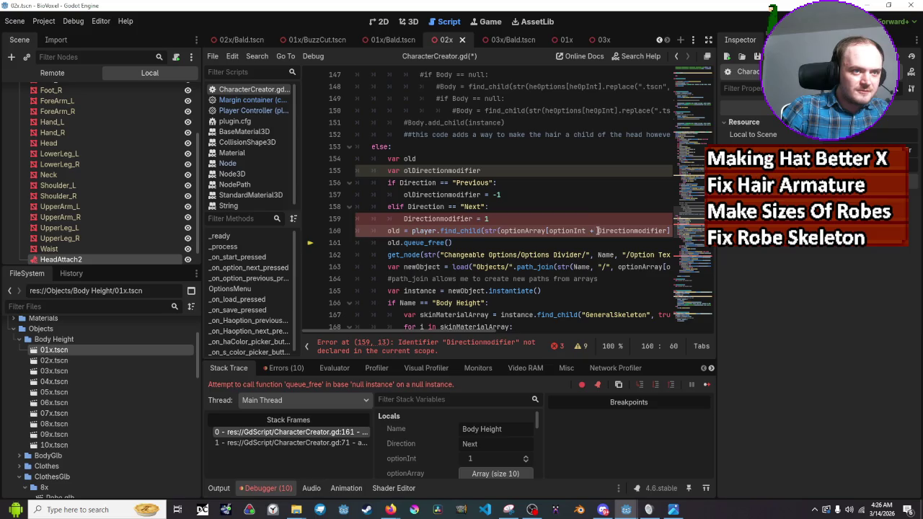
text(ol)
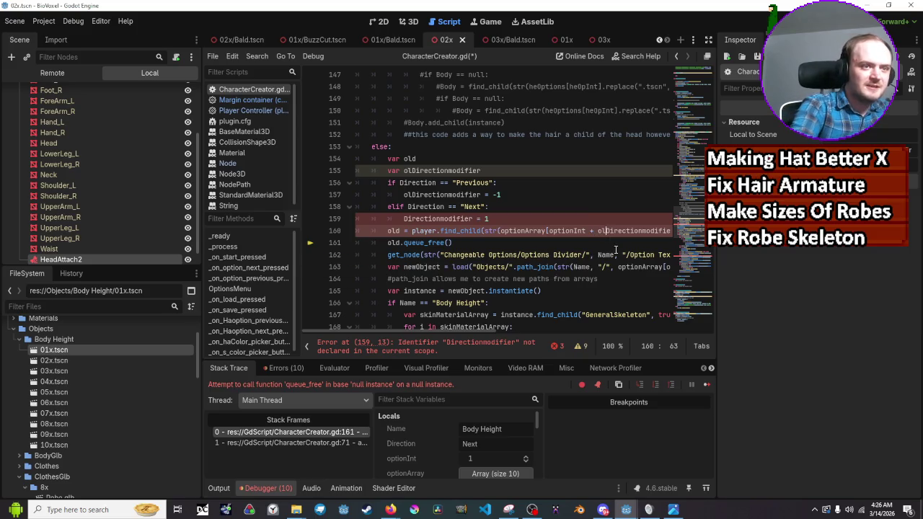
click(603, 196)
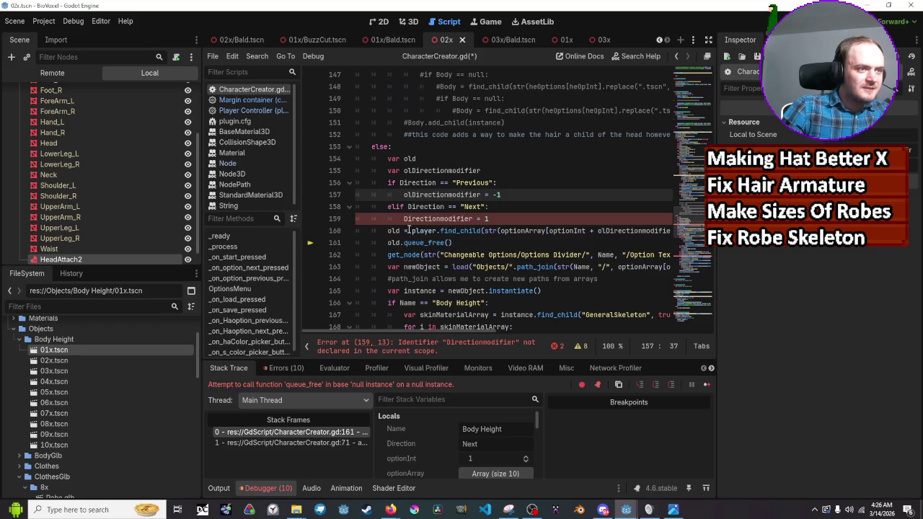
click(406, 218)
text(ol)
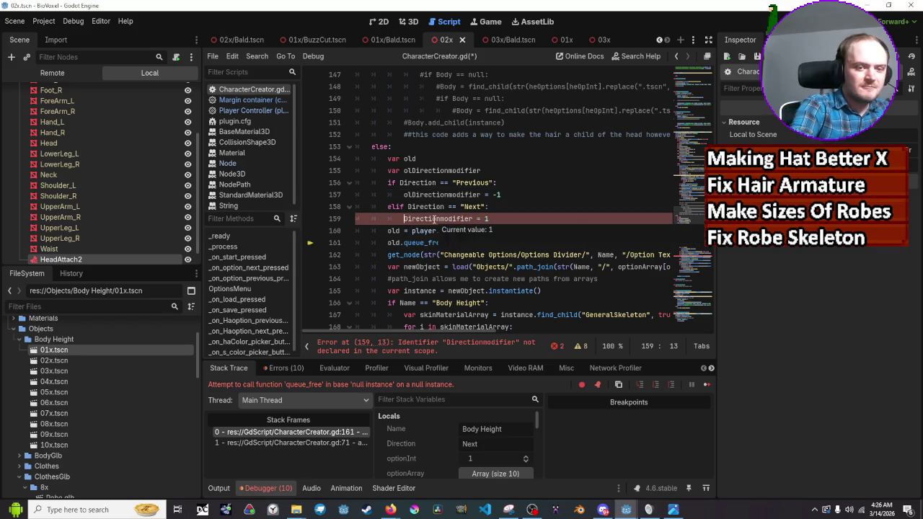
key(Escape)
Step: Try adding 'ol' on line 181 and a 'var D' line after var old, then revert both
scroll(462, 209, down, 8)
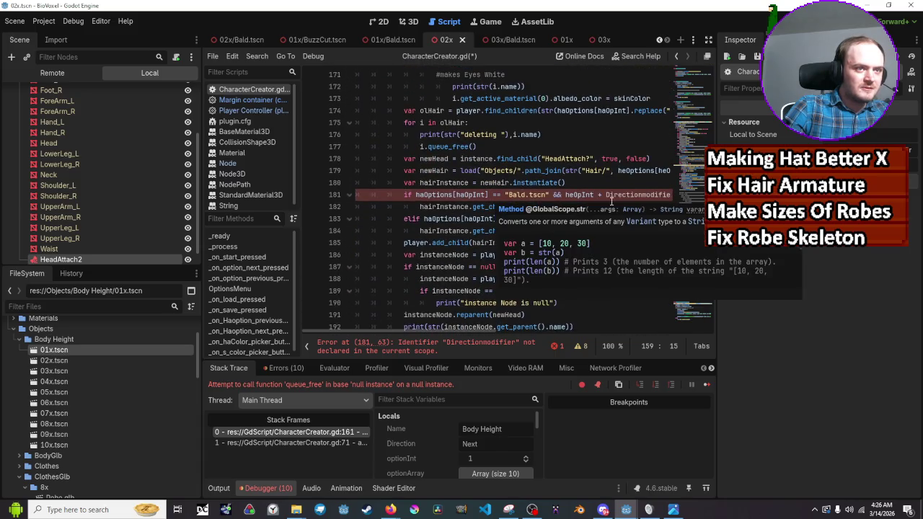
click(605, 195)
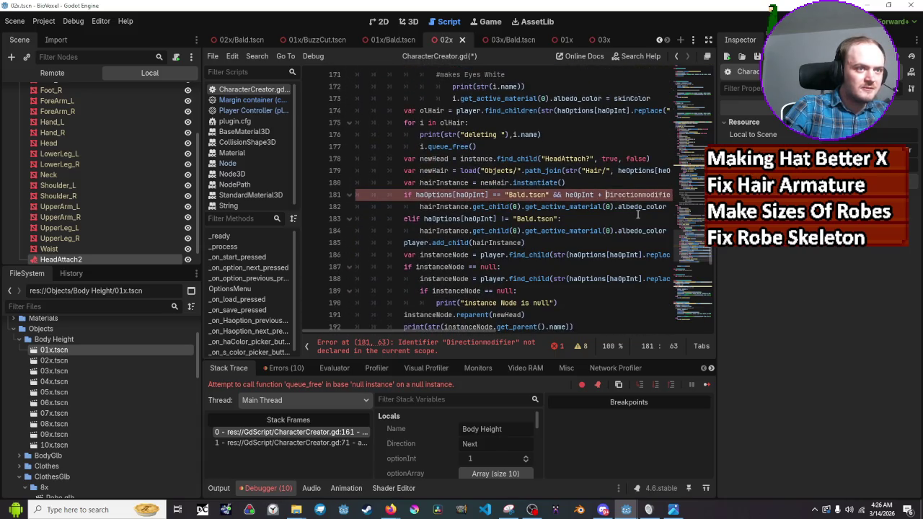
text(ol)
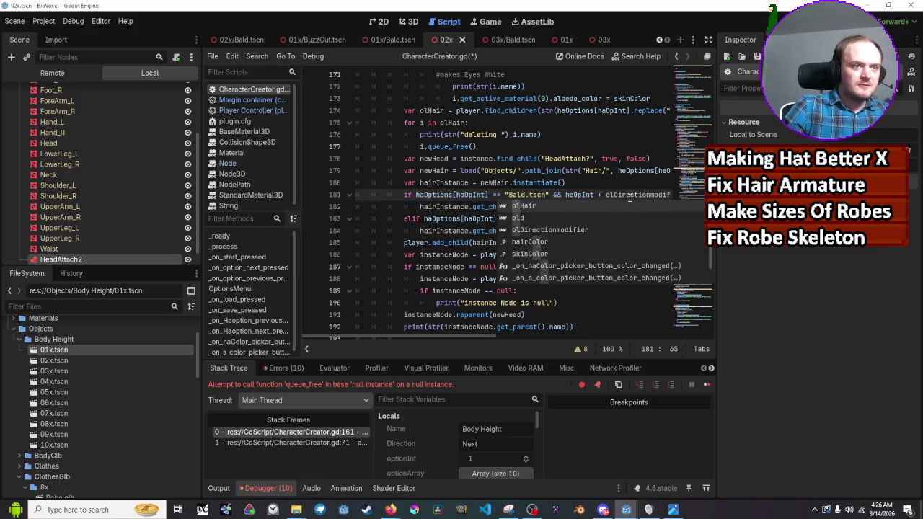
key(BackSpace)
key(BackSpace)
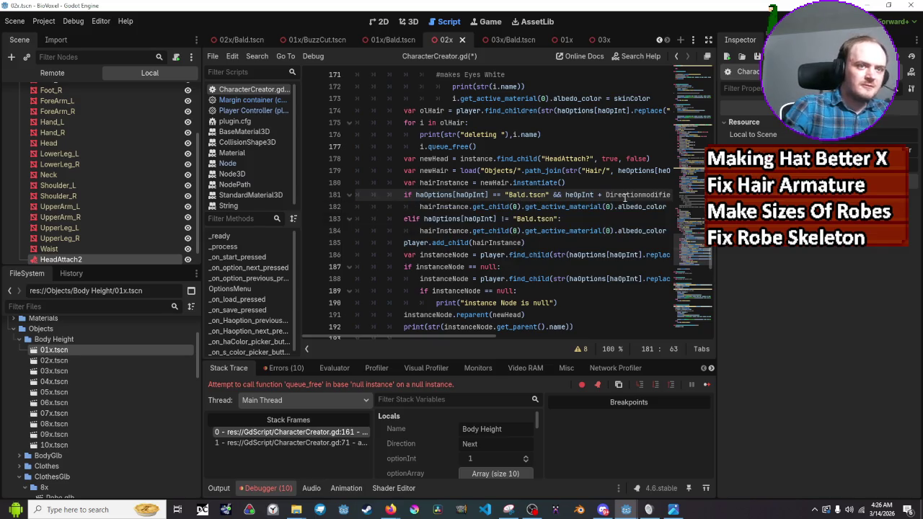
scroll(629, 199, up, 3)
scroll(504, 198, up, 5)
click(465, 196)
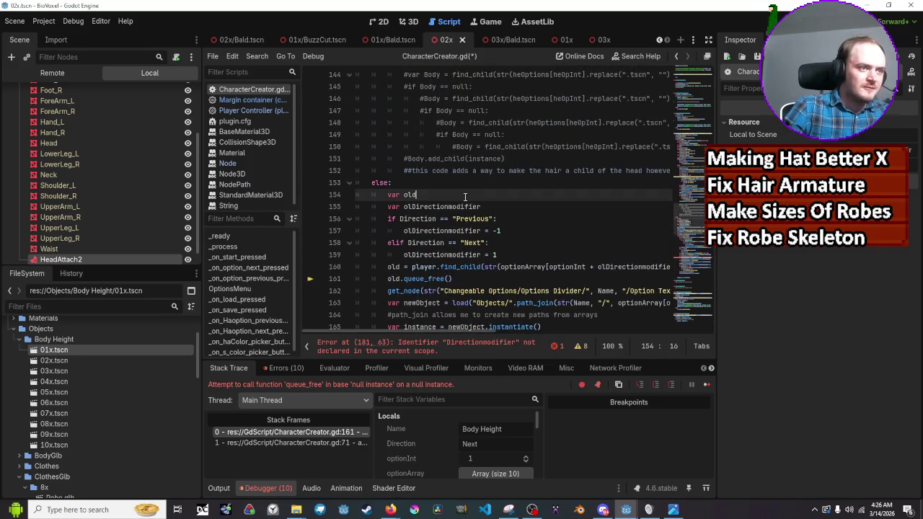
key(Return)
text(var D)
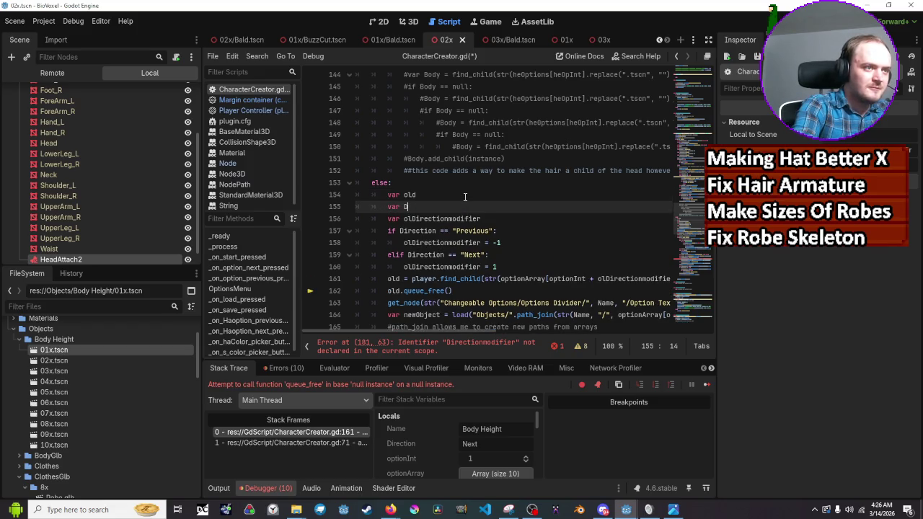
key(BackSpace)
key(BackSpace)
key(BackSpace)
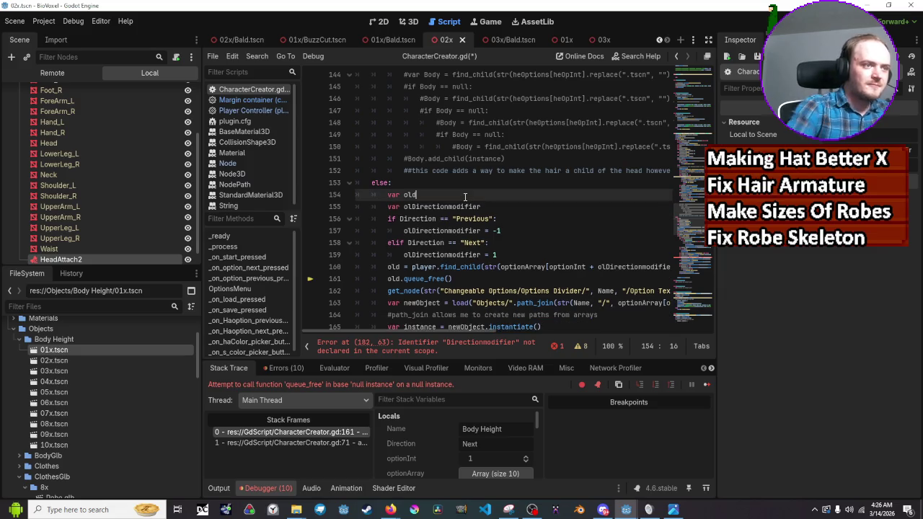
scroll(468, 196, up, 10)
scroll(484, 196, up, 4)
scroll(590, 184, up, 1)
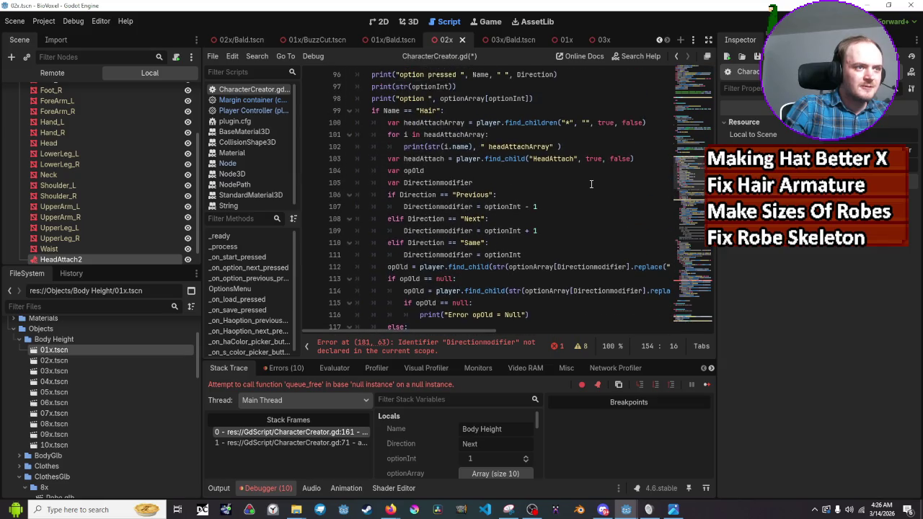
Step: Move the hair branch's direction-modifier block from lines 104–110 to after line 98
scroll(589, 184, up, 1)
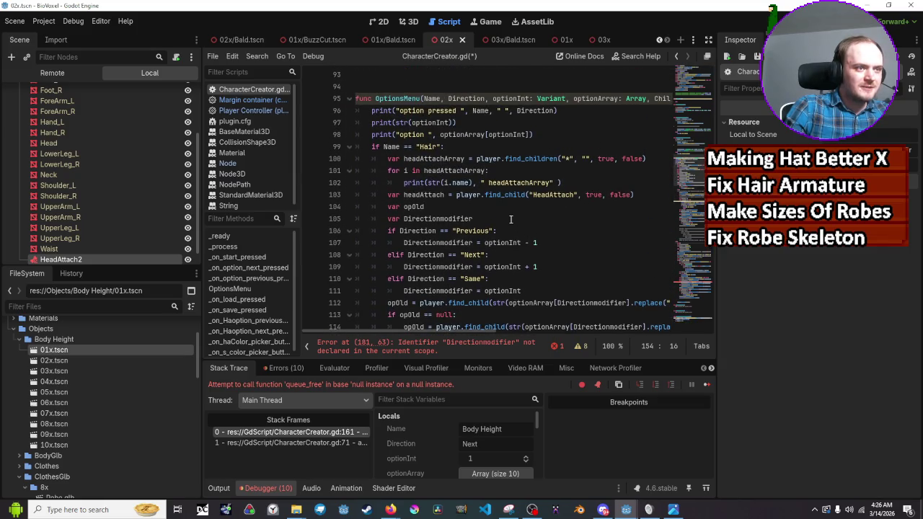
mouse_move(490, 279)
mouse_down()
mouse_move(374, 268)
mouse_move(317, 205)
mouse_move(295, 226)
mouse_move(310, 220)
mouse_up()
key(ctrl+c)
key(Delete)
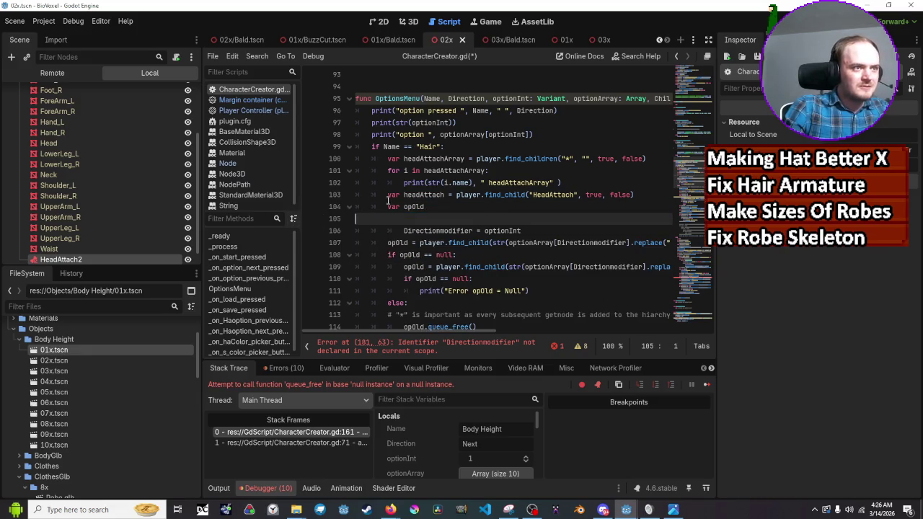
click(553, 130)
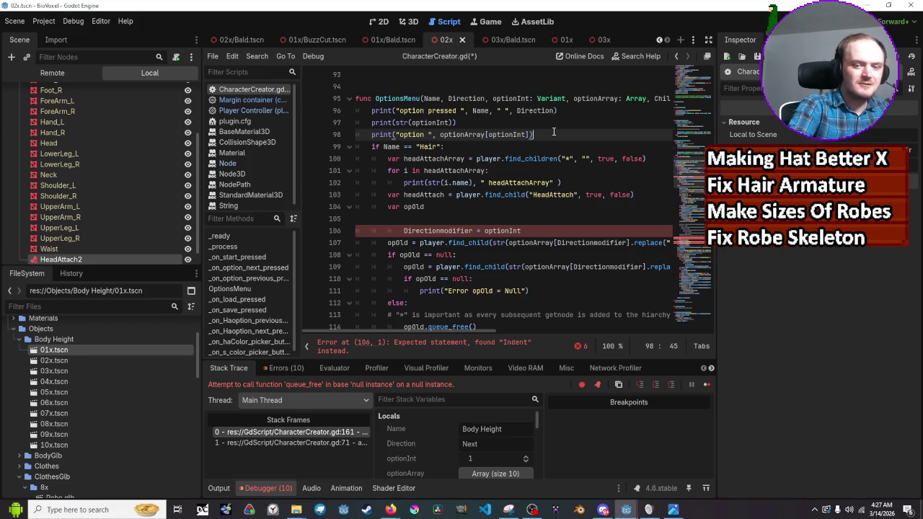
key(ctrl+v)
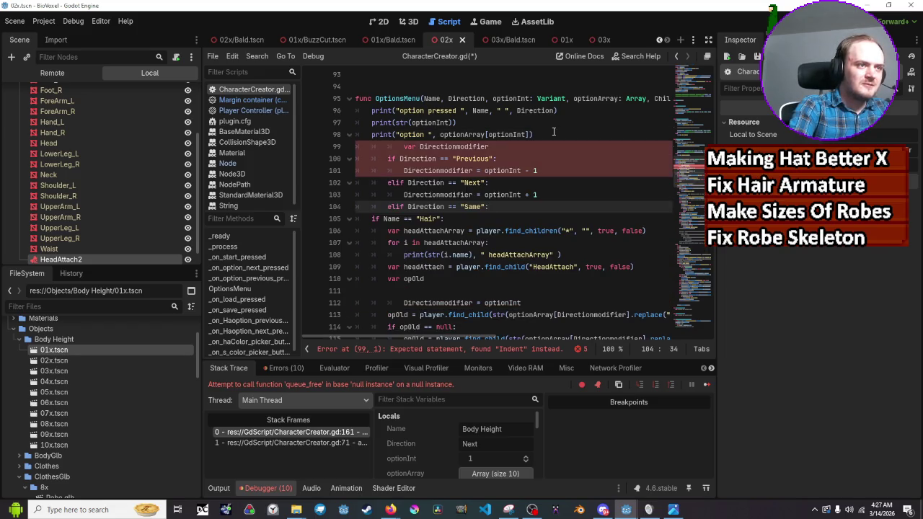
Step: Re-indent the Directionmodifier declaration and the Previous, Next and Same branches with Tab
key(Up)
key(Up)
key(Up)
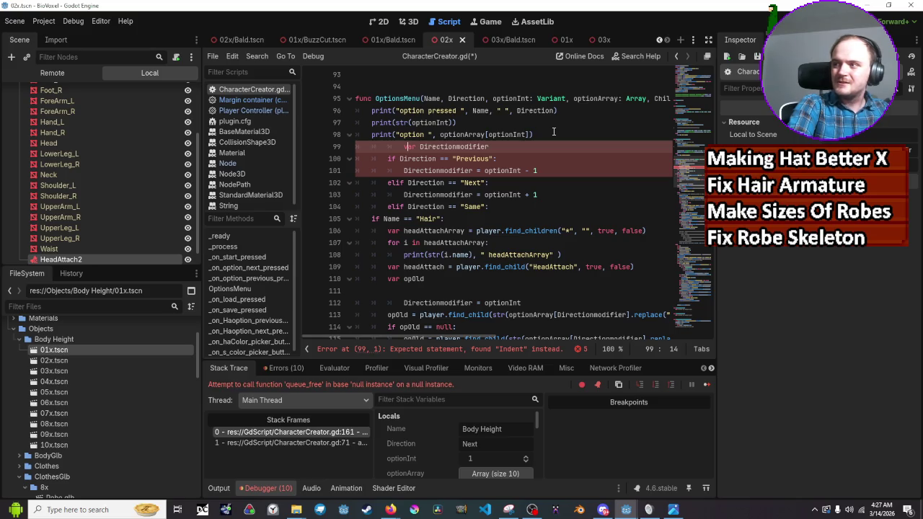
key(Home)
key(BackSpace)
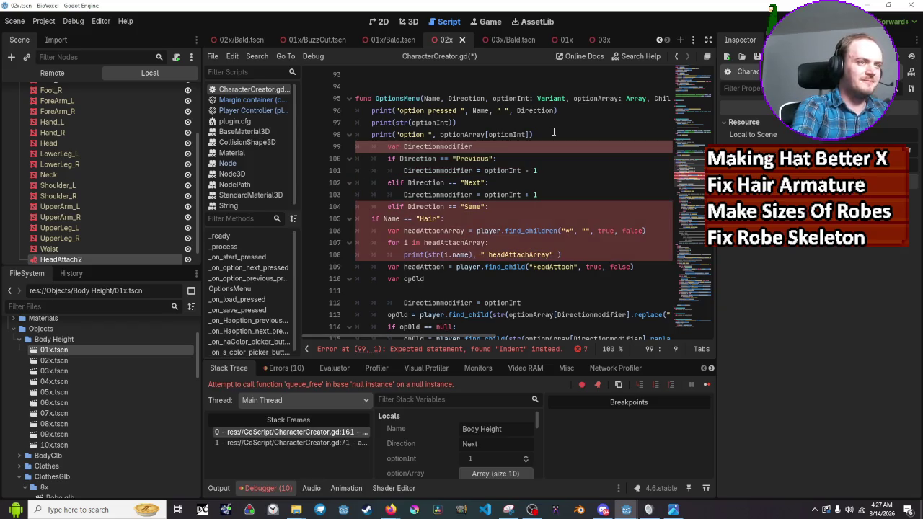
key(Down)
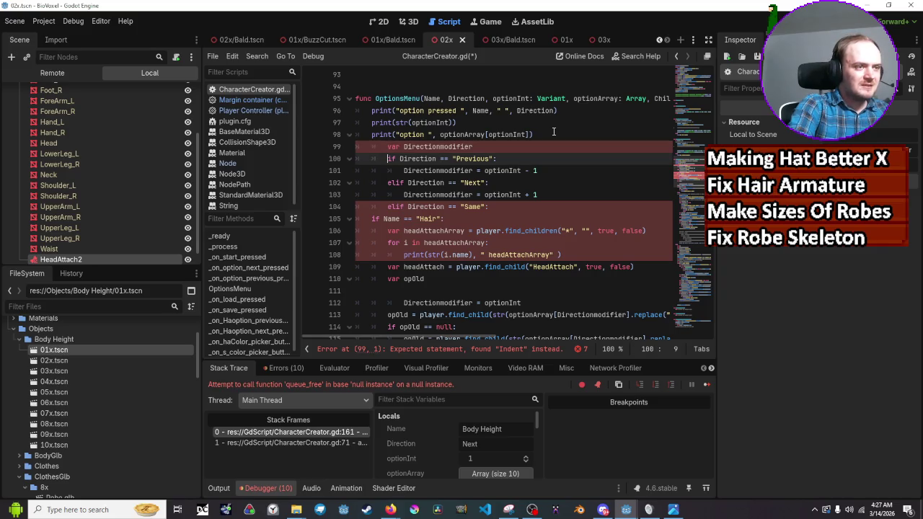
key(Tab)
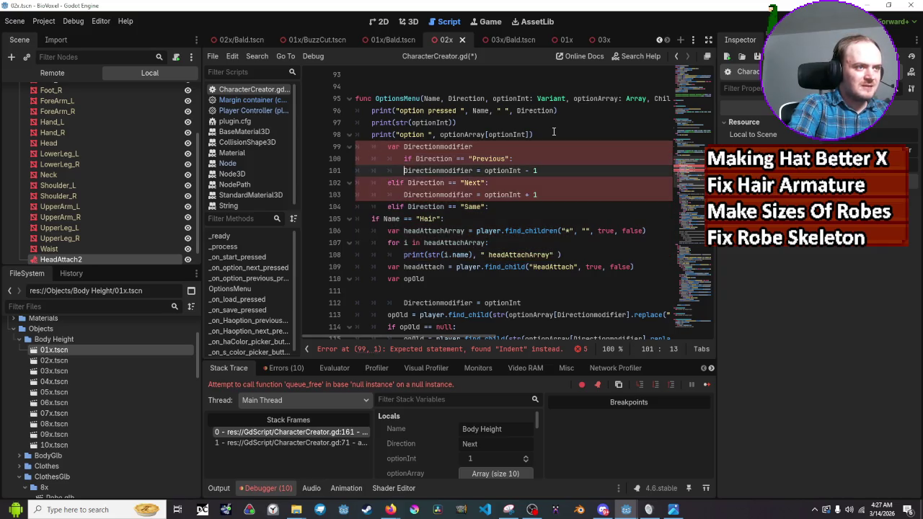
key(Down)
key(Home)
key(Tab)
key(Down)
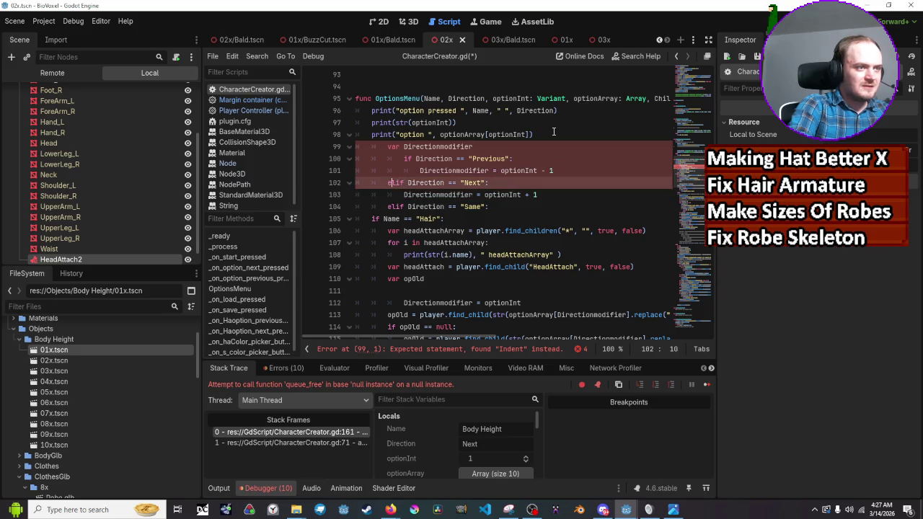
key(Down)
key(Home)
key(Tab)
key(Down)
key(Tab)
key(Down)
key(Home)
key(Tab)
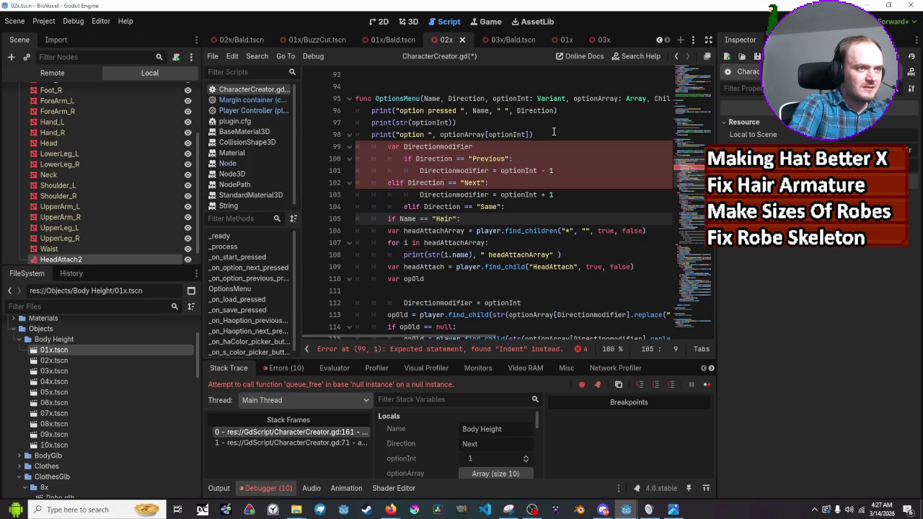
key(shift+Tab)
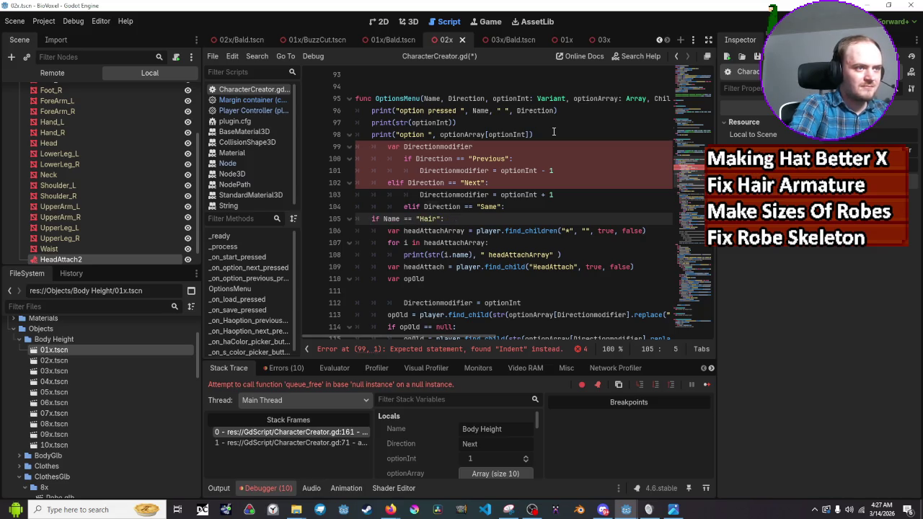
key(Up)
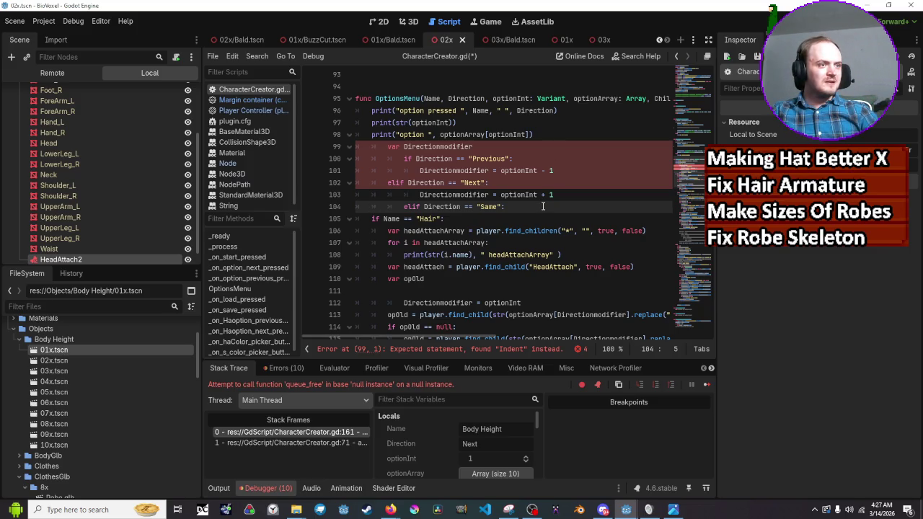
Step: Remove one indent level from the Same, Next and Previous branch lines
click(402, 206)
key(BackSpace)
click(420, 195)
key(BackSpace)
click(419, 169)
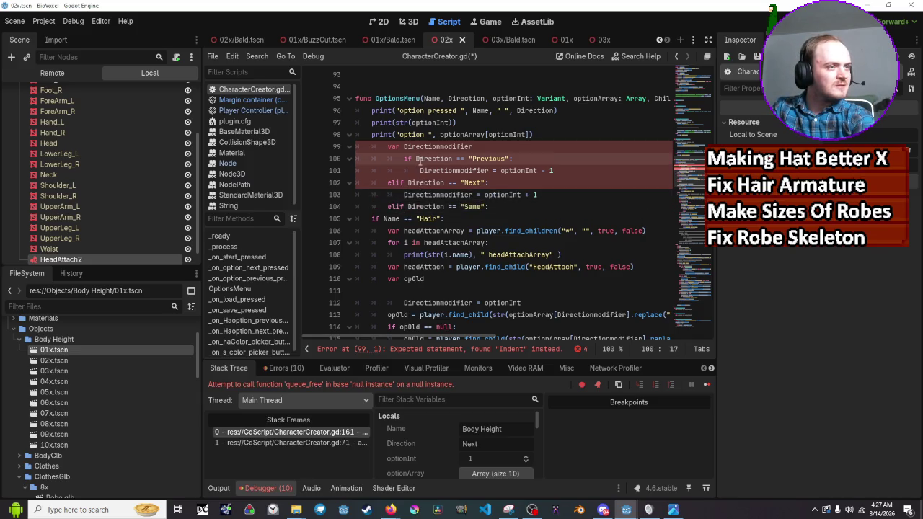
key(BackSpace)
click(407, 157)
key(BackSpace)
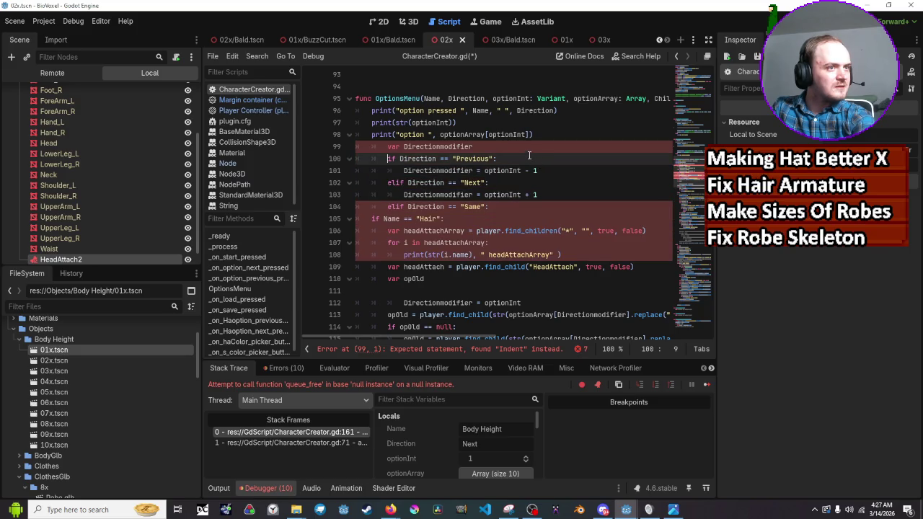
click(527, 148)
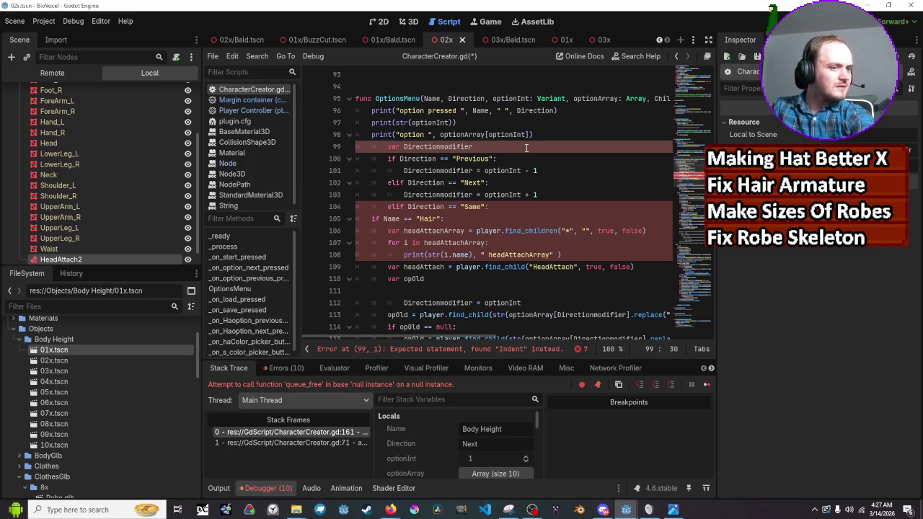
Step: Outdent the declaration and Previous, Next and Same branches to the function's base level
click(386, 146)
key(BackSpace)
click(376, 163)
key(BackSpace)
click(386, 171)
key(BackSpace)
click(385, 179)
key(BackSpace)
click(384, 195)
key(BackSpace)
click(384, 207)
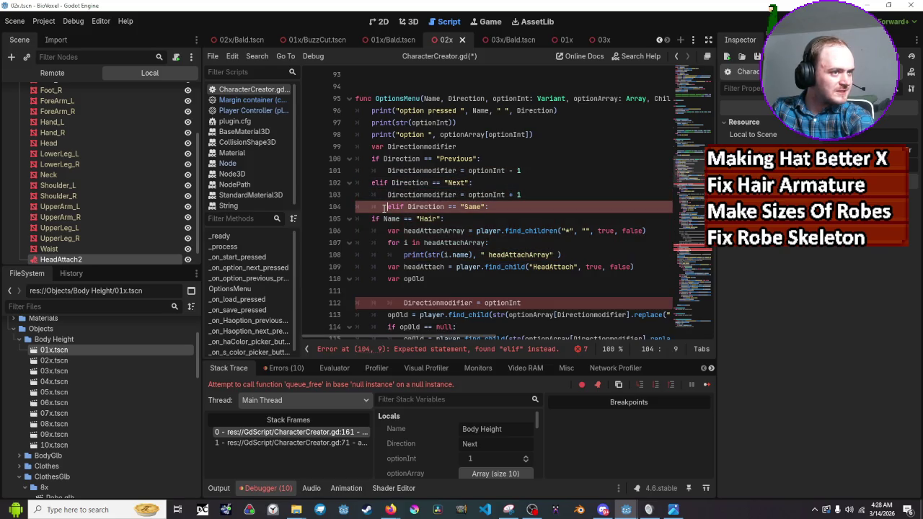
key(BackSpace)
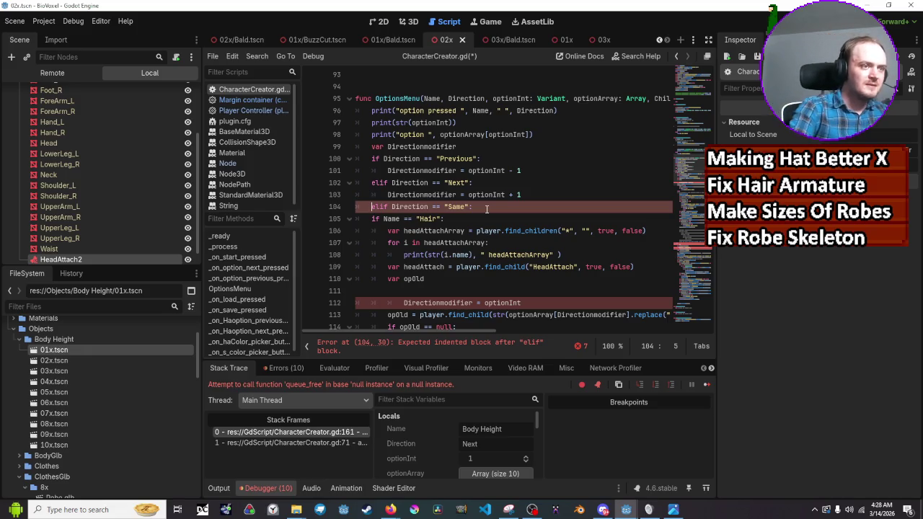
click(486, 209)
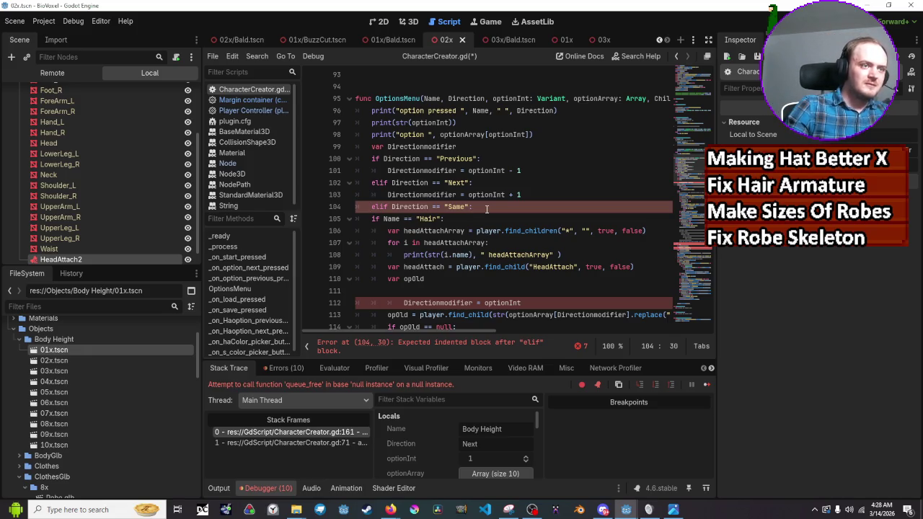
Step: Add 'Directionmodifier = optionInt' as the body of the Same branch
key(Return)
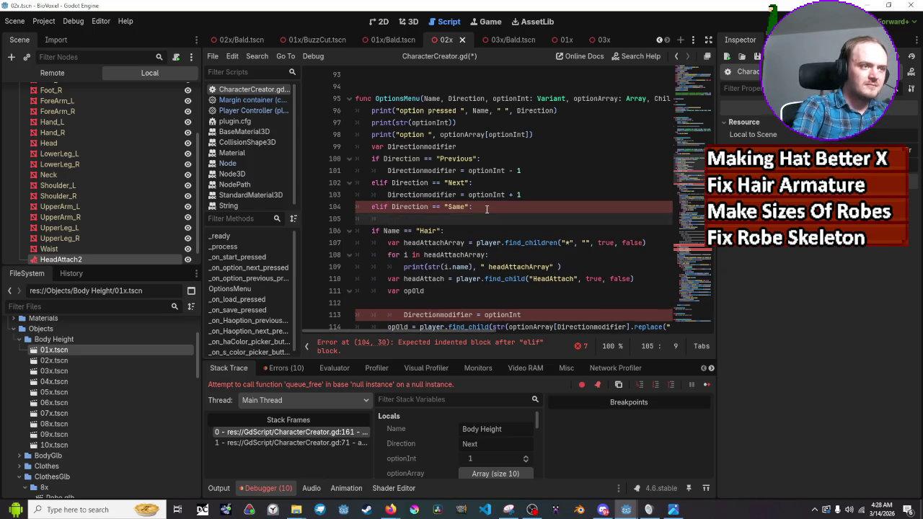
text(d)
text(ir)
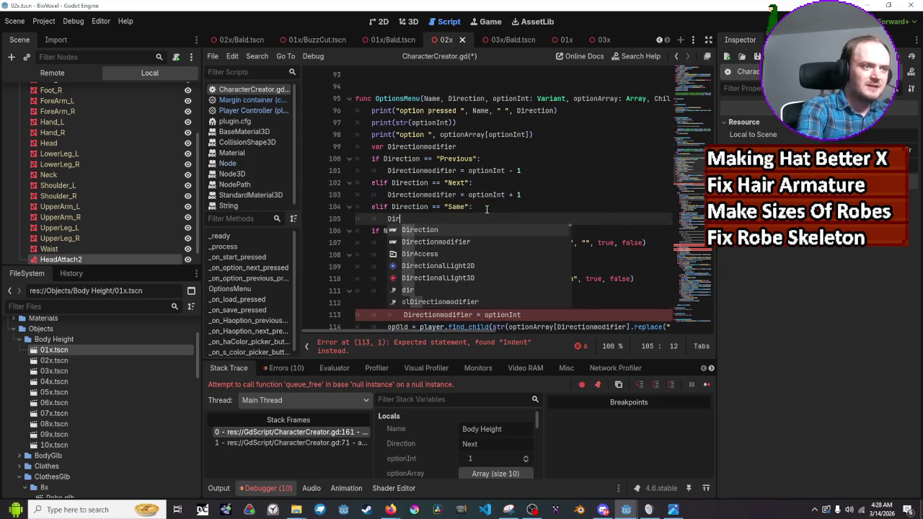
text(ection)
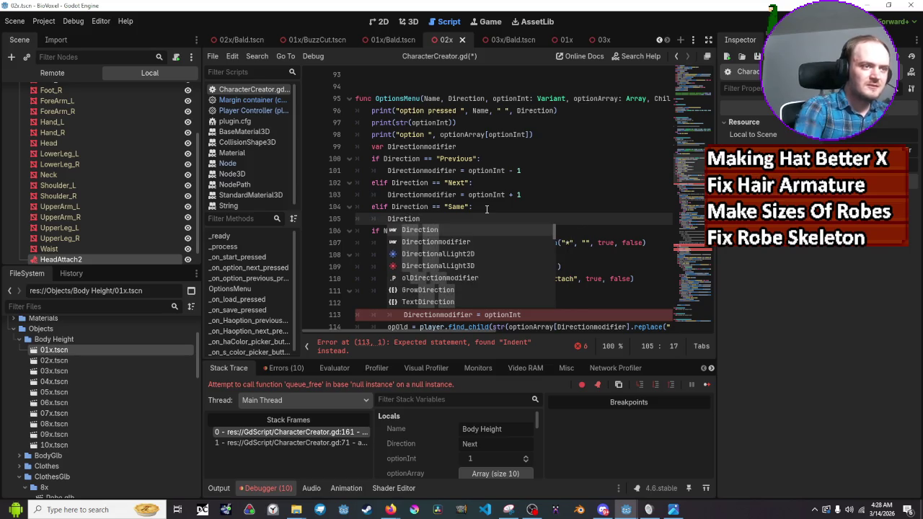
click(472, 238)
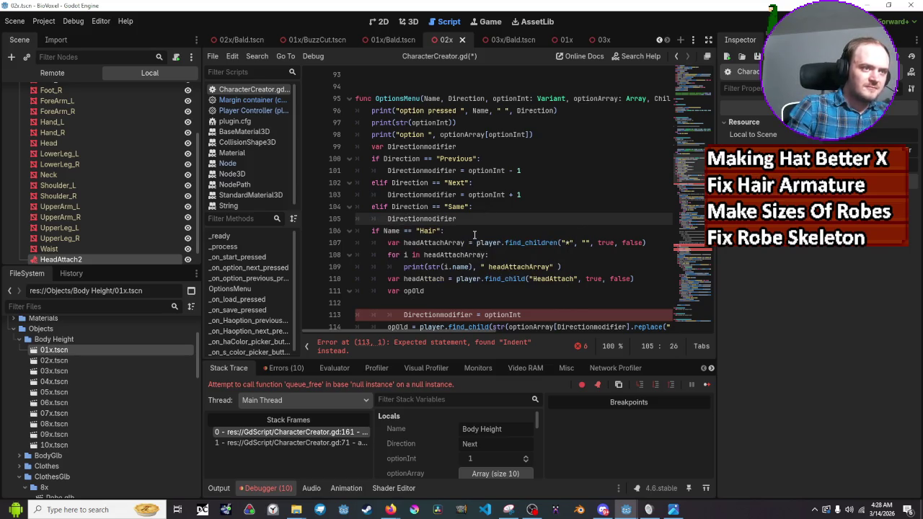
text( = option)
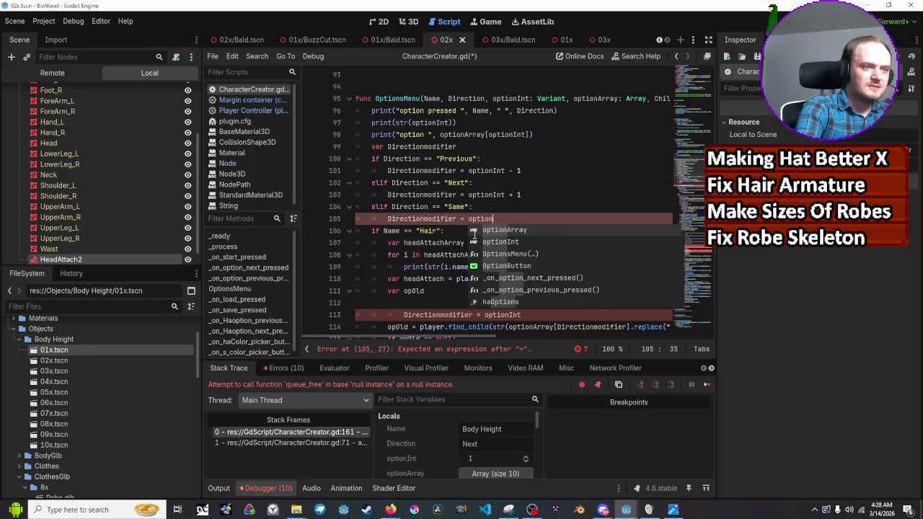
text(Int)
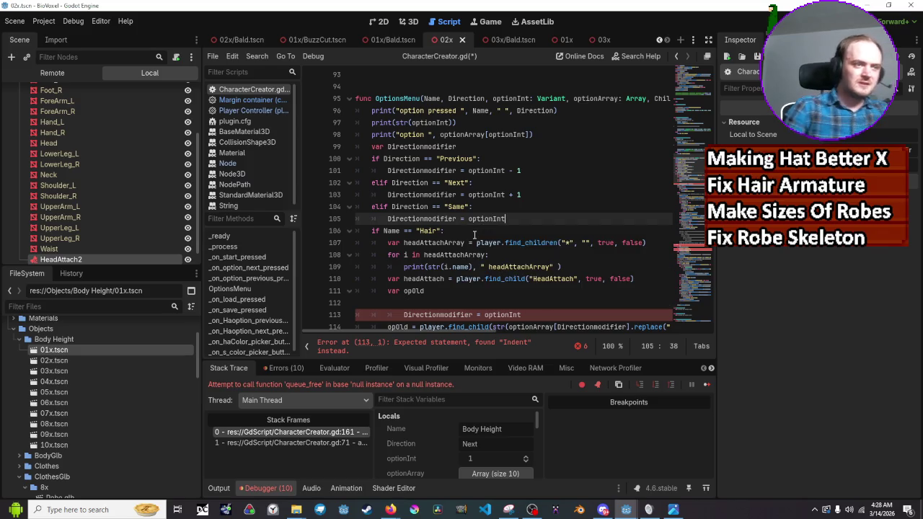
Step: Delete the stray Directionmodifier assignment and its blank line, then save the script
scroll(480, 245, down, 1)
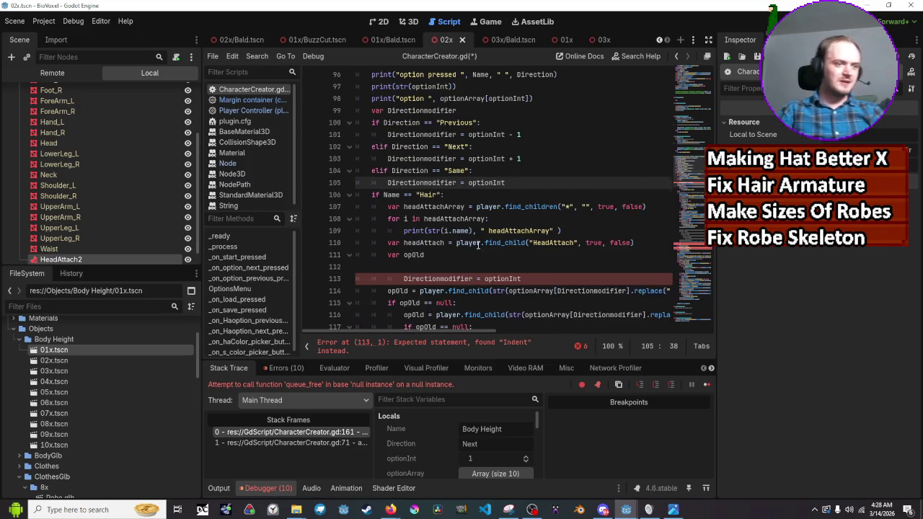
click(403, 278)
drag(582, 278, 356, 278)
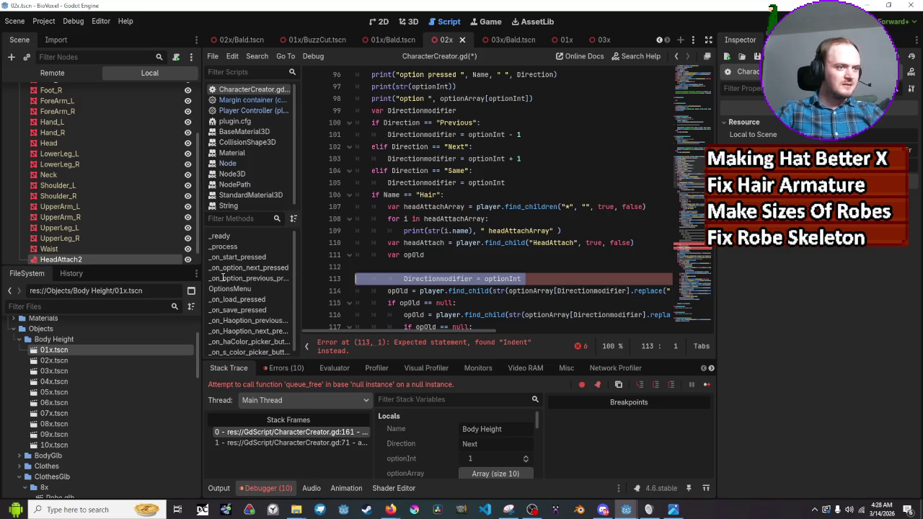
key(BackSpace)
key(BackSpace)
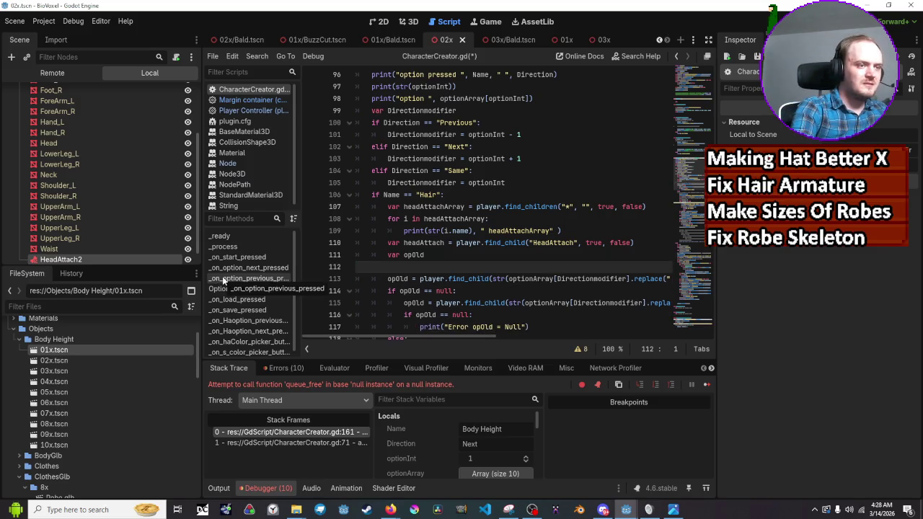
key(BackSpace)
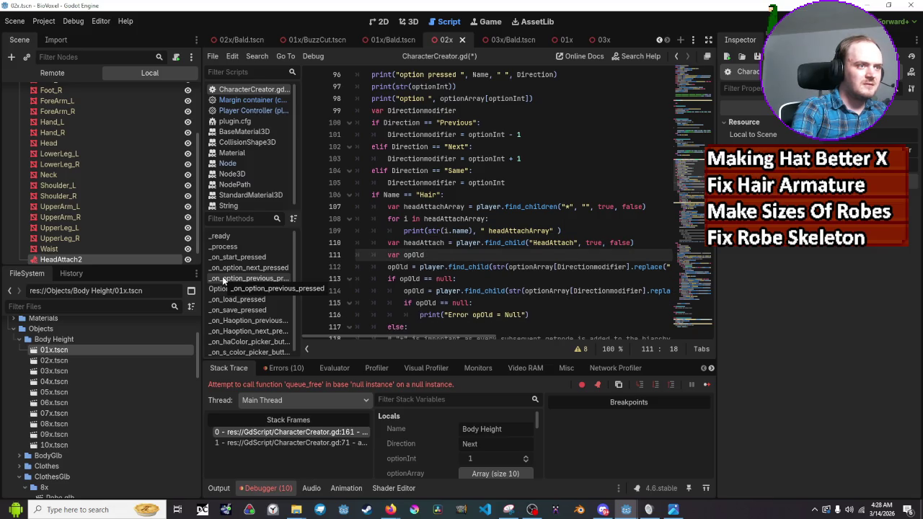
key(ctrl+s)
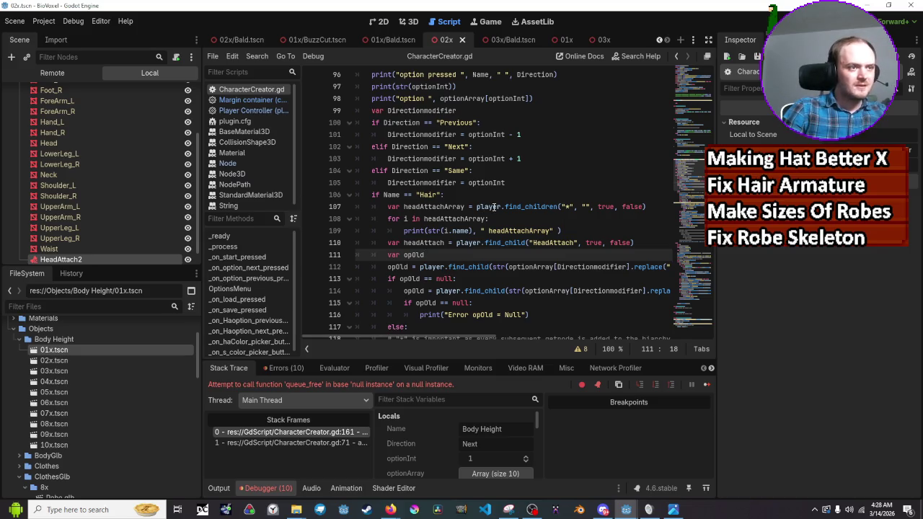
Step: Run the game to test the current offsets, then close it
scroll(494, 207, down, 15)
scroll(494, 207, down, 3)
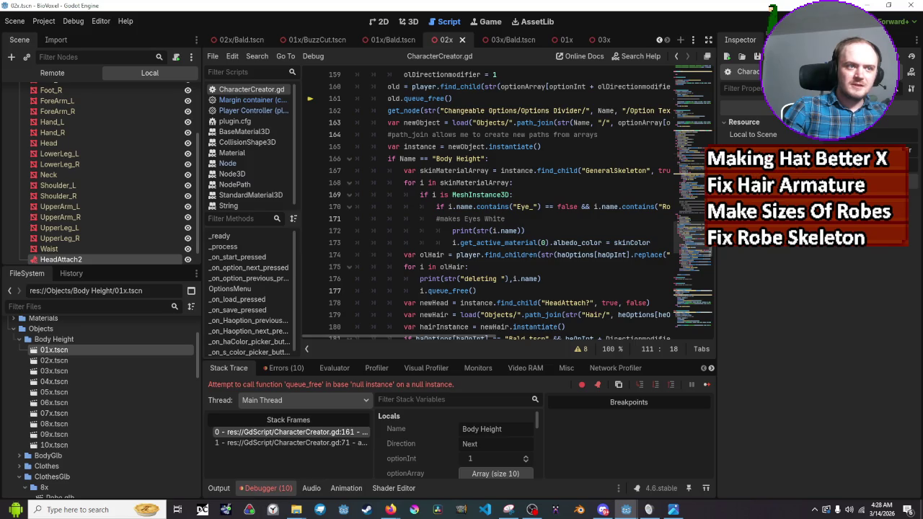
scroll(577, 180, down, 3)
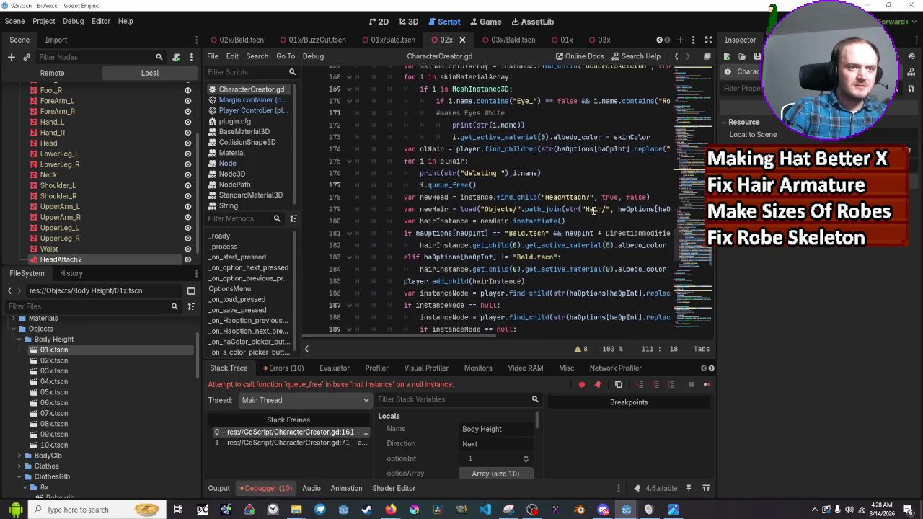
scroll(595, 213, down, 1)
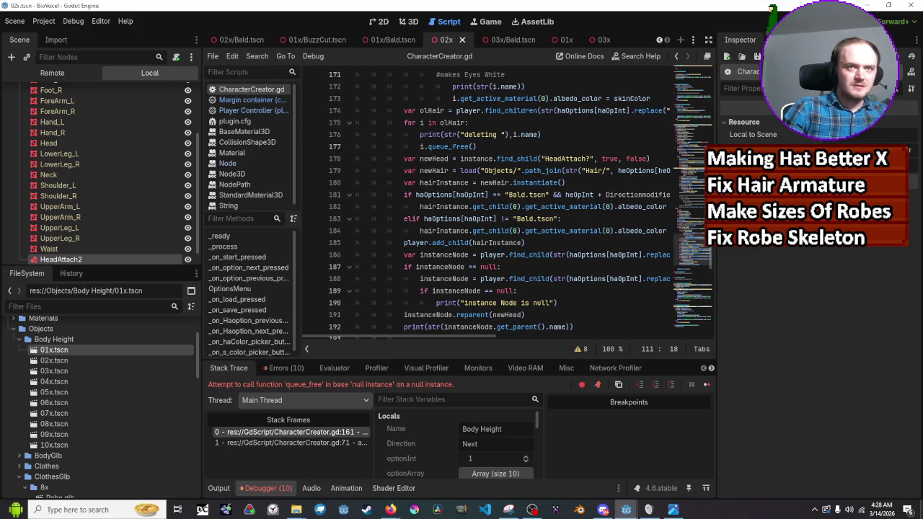
key(F5)
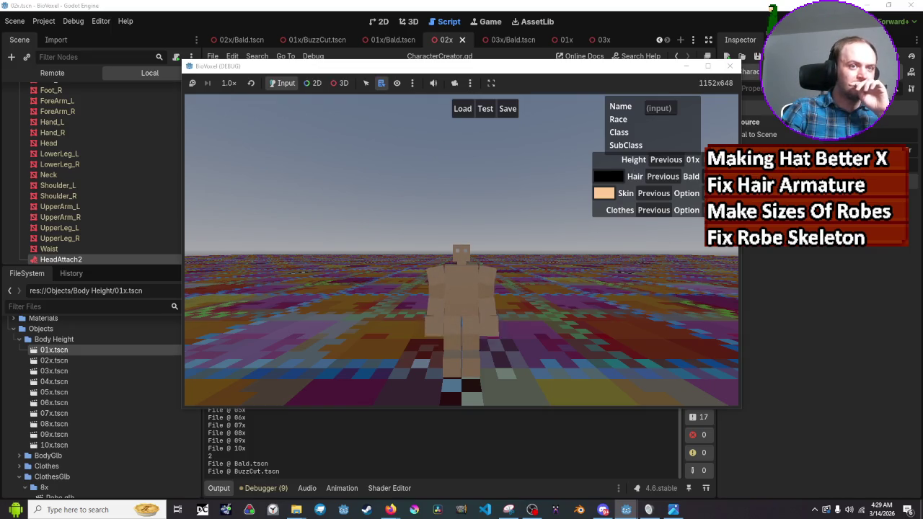
click(714, 159)
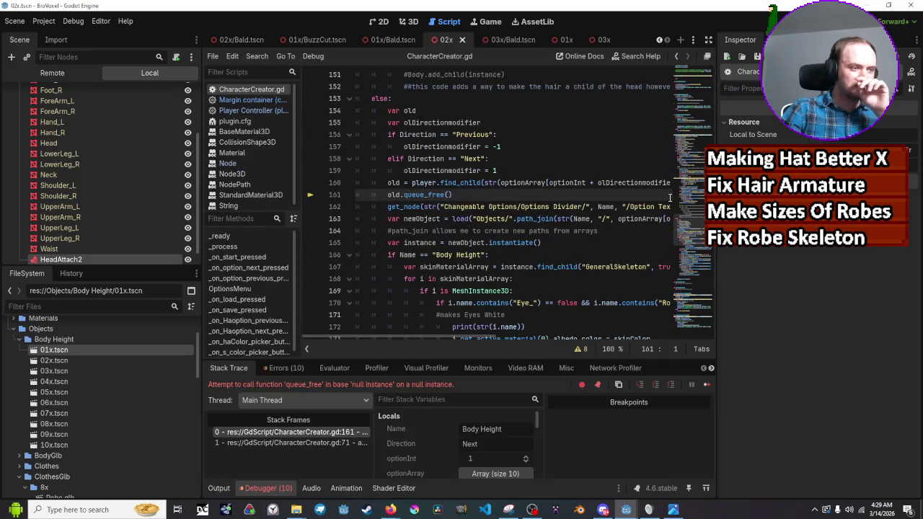
Step: Change line 157 to '= 1' and line 159 to '= -1', then rerun the game
mouse_move(466, 187)
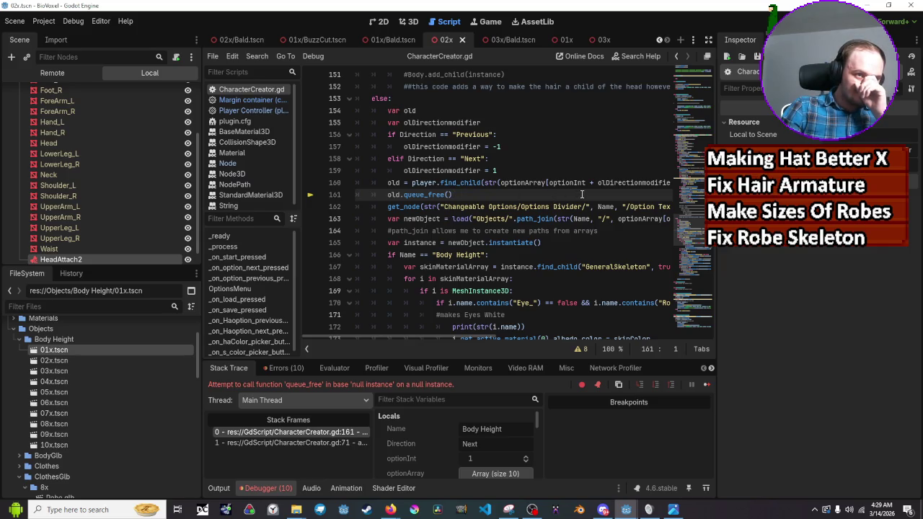
mouse_move(612, 183)
click(494, 170)
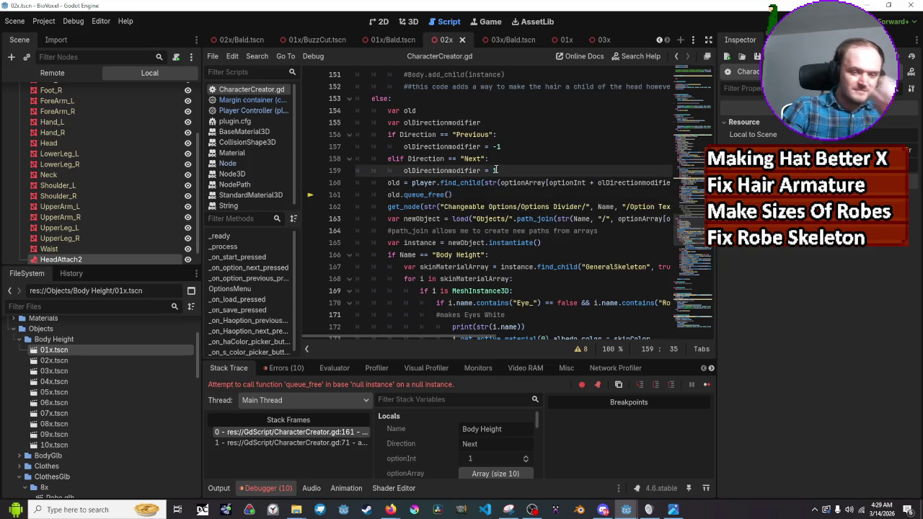
key(Up)
key(Up)
key(Up)
key(Down)
key(Left)
key(BackSpace)
key(Down)
key(Down)
text(-)
key(Up)
key(Up)
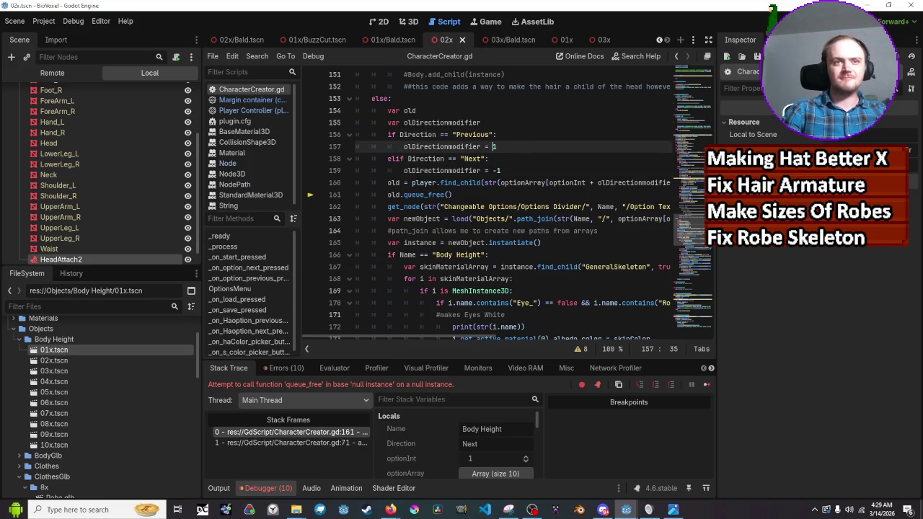
key(F5)
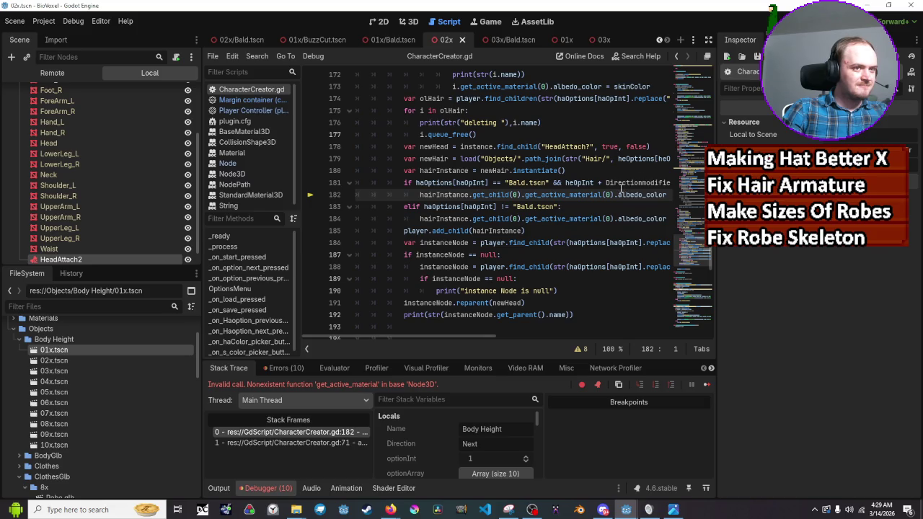
Step: Change the Bald threshold on line 181 from >= 1 to >= 2, save, and run the game
drag(494, 337, 521, 341)
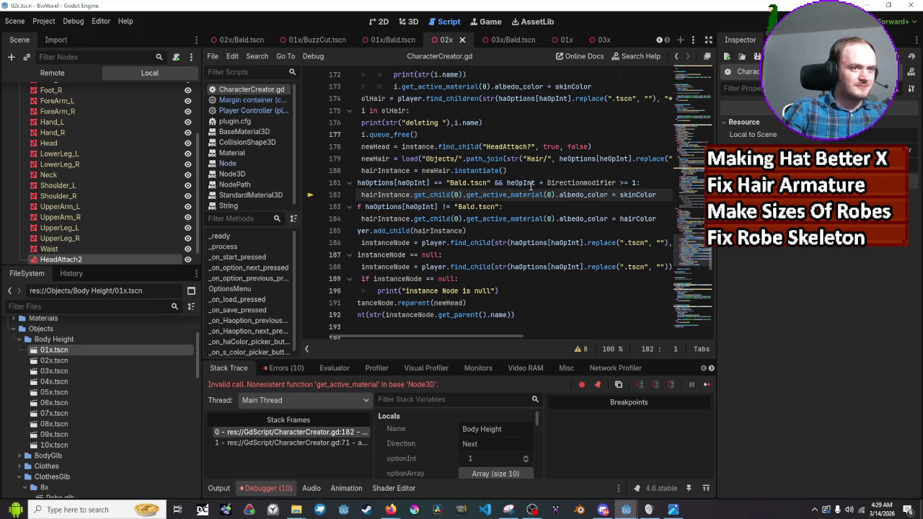
mouse_move(521, 183)
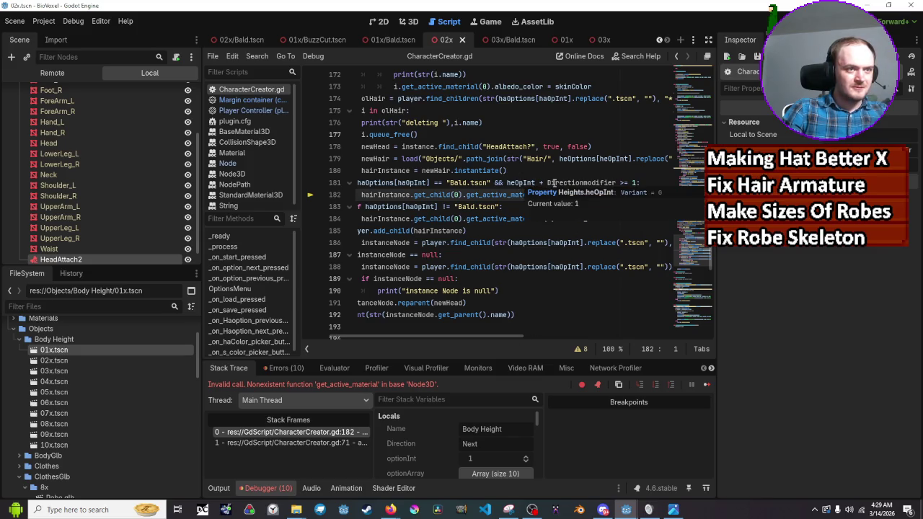
click(634, 182)
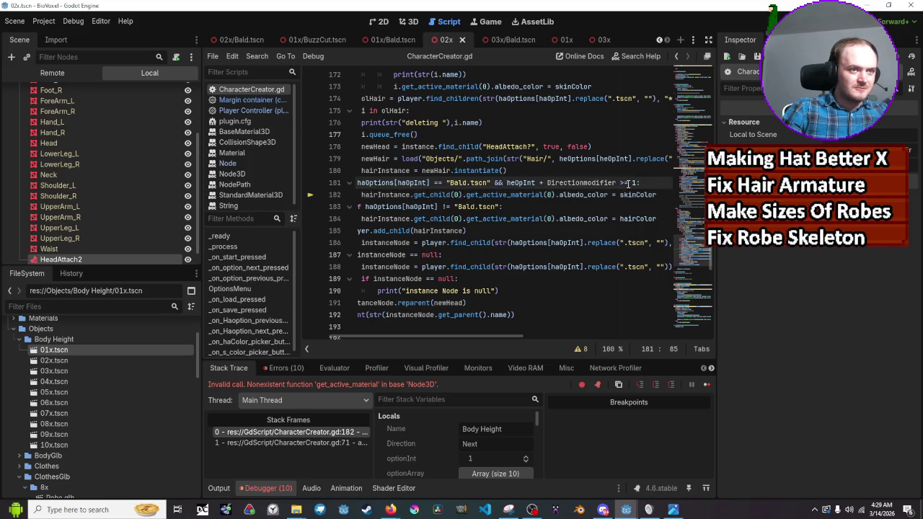
mouse_move(592, 183)
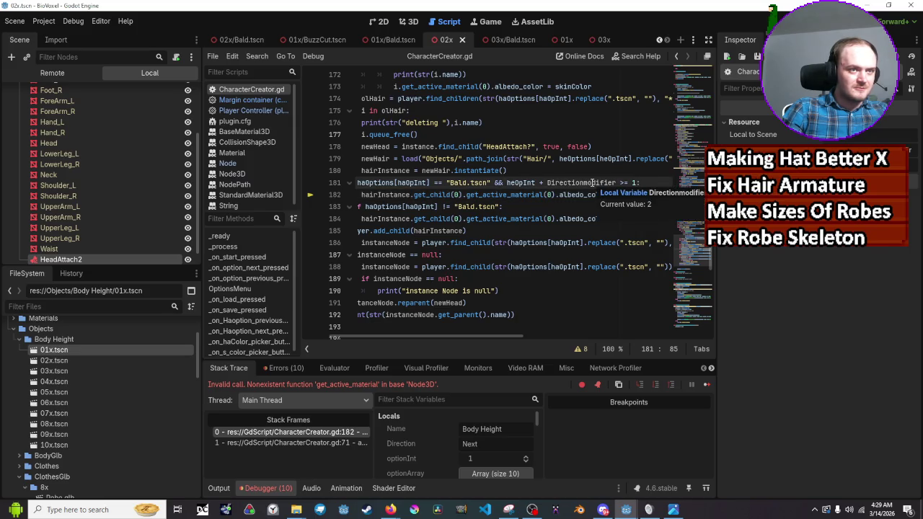
drag(617, 182, 539, 182)
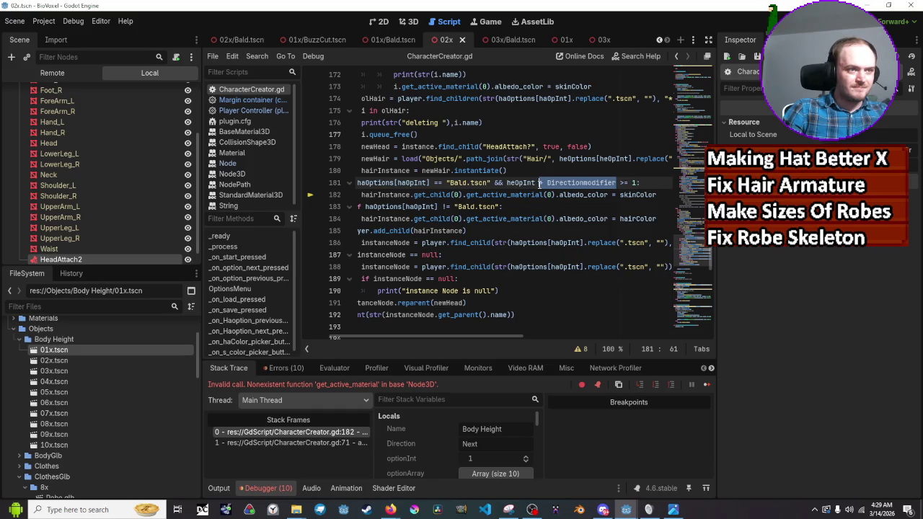
click(635, 182)
key(BackSpace)
text(2)
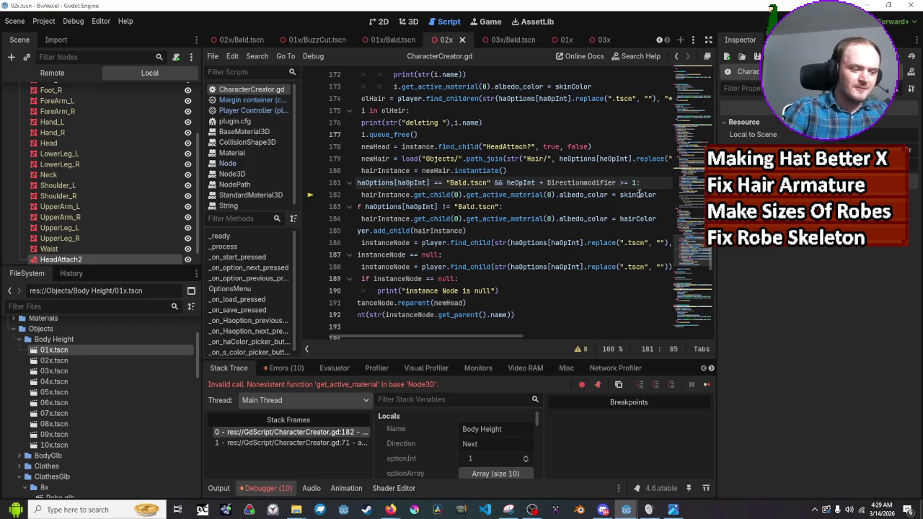
key(ctrl+s)
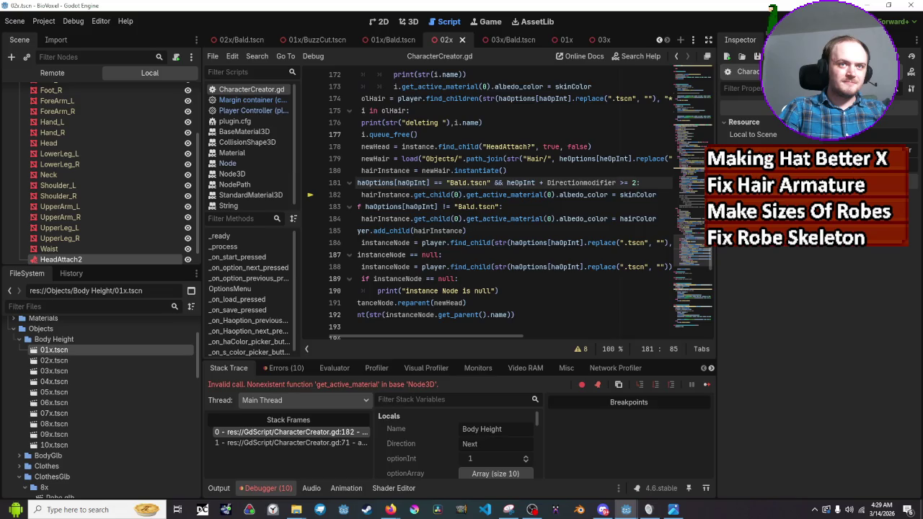
key(F5)
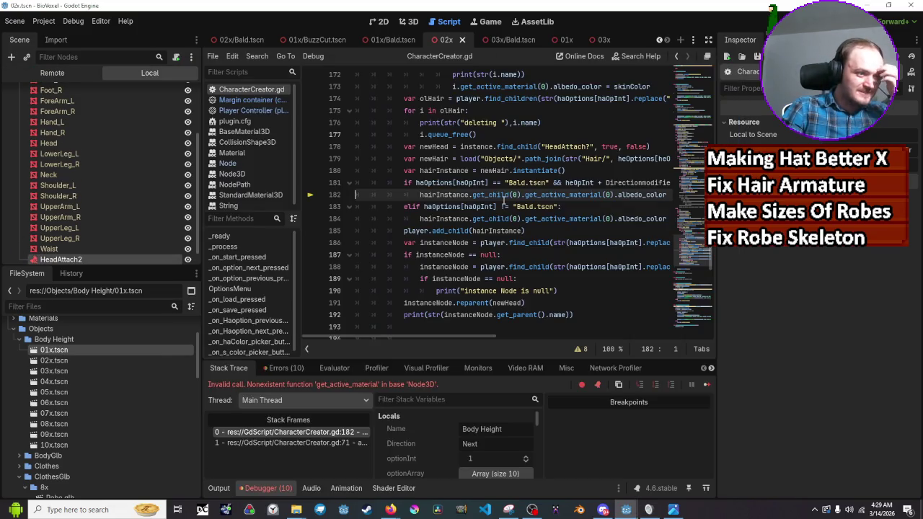
Step: Remove '+ Directionmodifier' and the leftover space from line 181's condition, then relaunch the game
click(485, 334)
scroll(476, 289, up, 3)
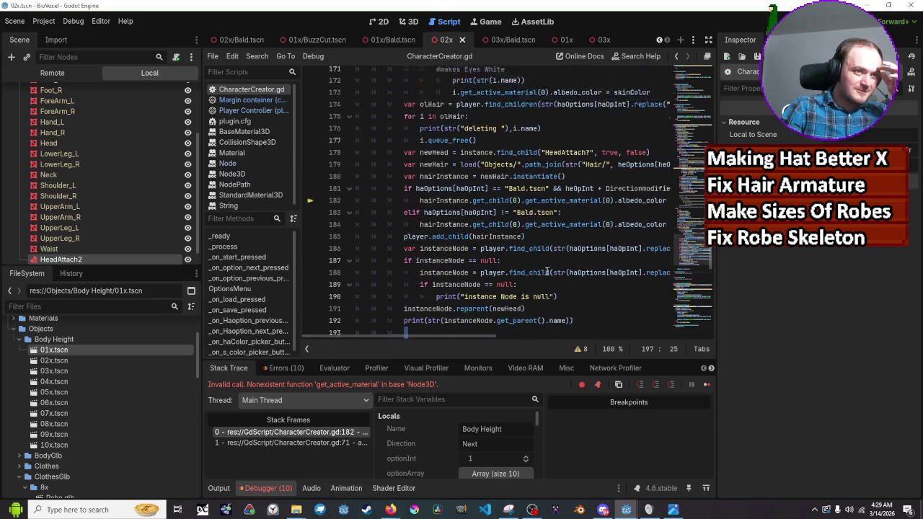
mouse_move(472, 336)
mouse_down()
mouse_move(564, 335)
mouse_move(483, 327)
mouse_up()
scroll(483, 327, right, 4)
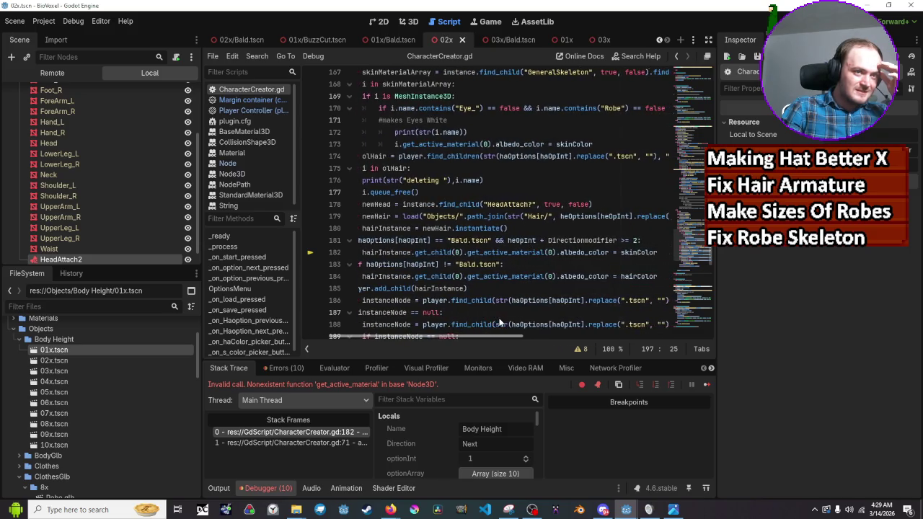
drag(614, 240, 536, 240)
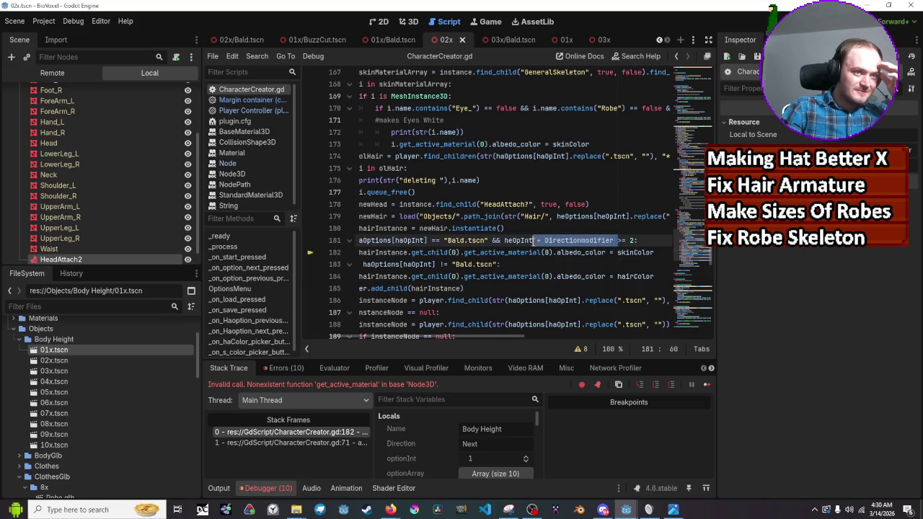
key(BackSpace)
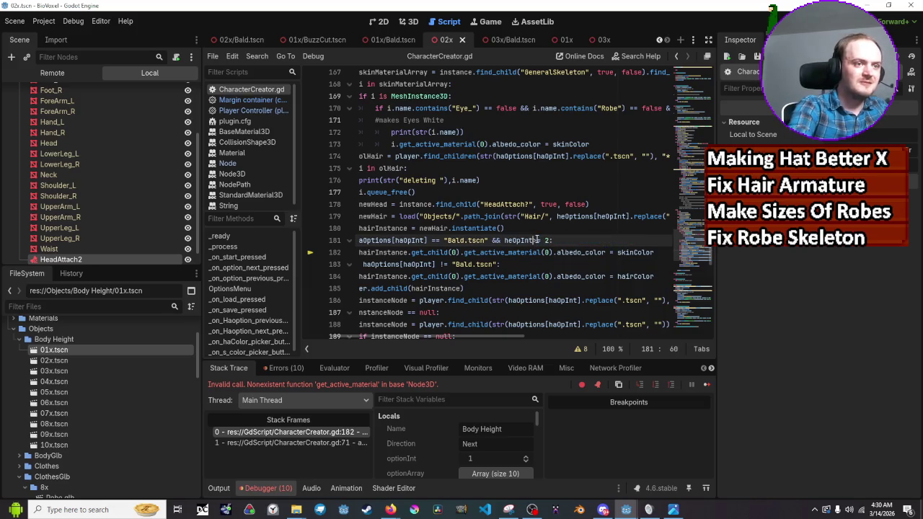
key(BackSpace)
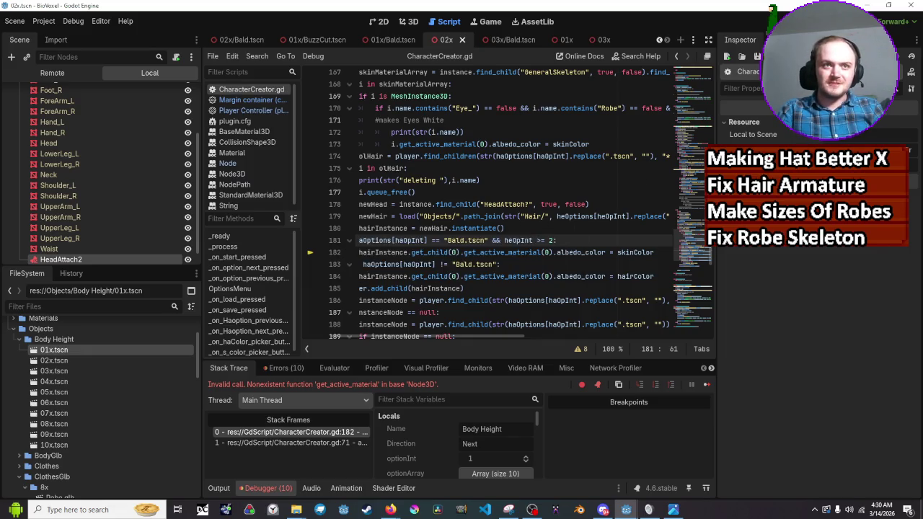
key(F5)
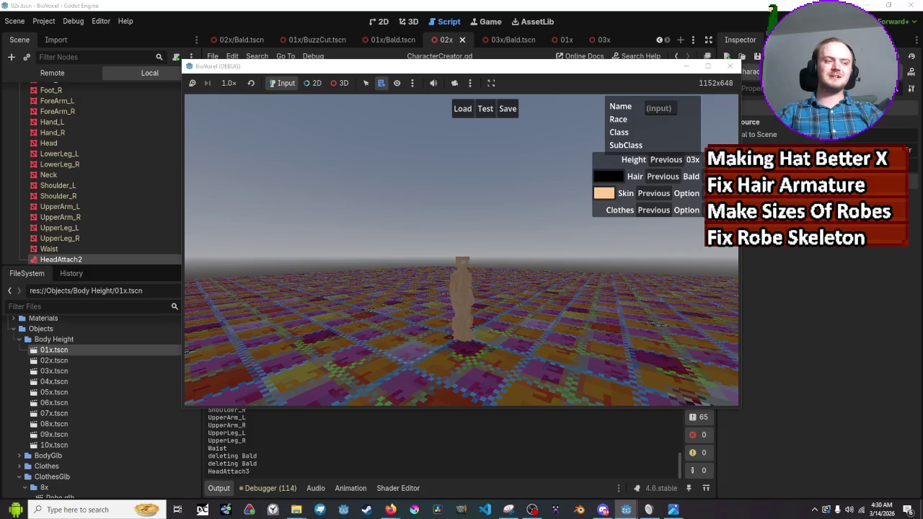
Step: Toggle the height 02x, 03x, 02x, then switch hair Next, breaking the game at line 112
click(675, 161)
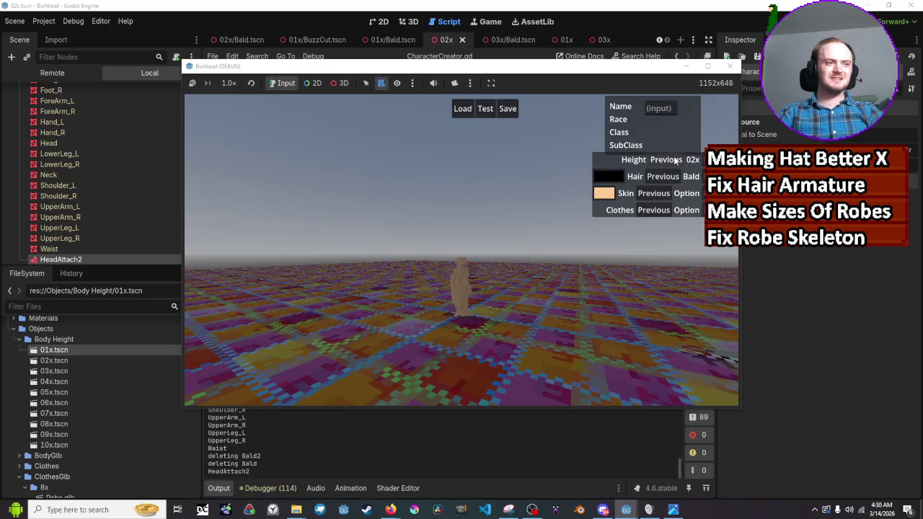
click(675, 161)
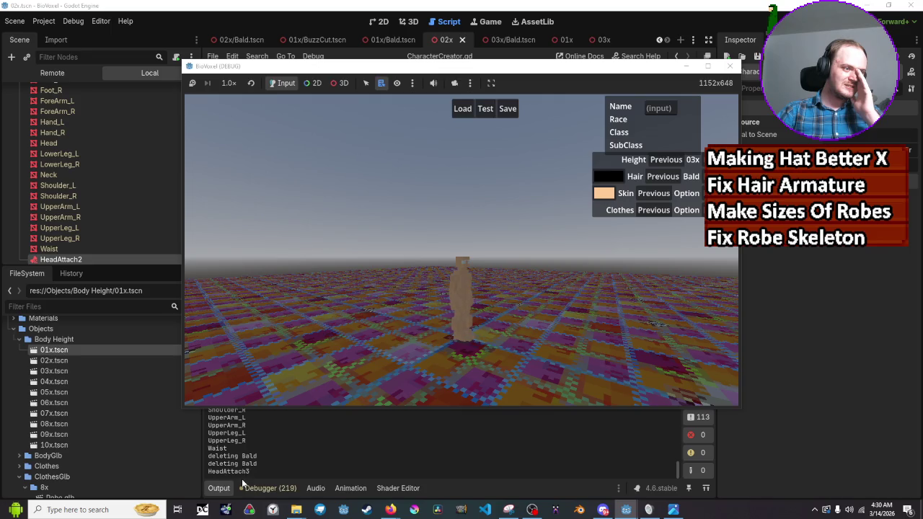
click(671, 161)
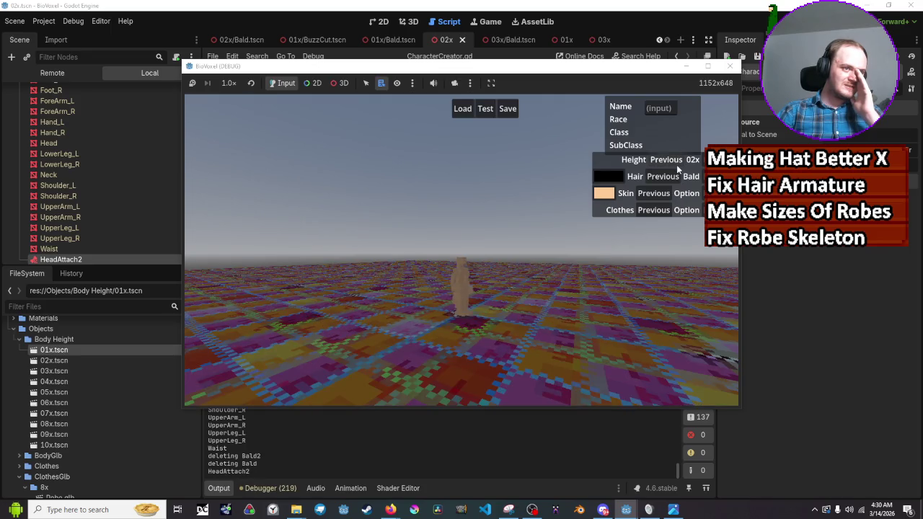
click(717, 176)
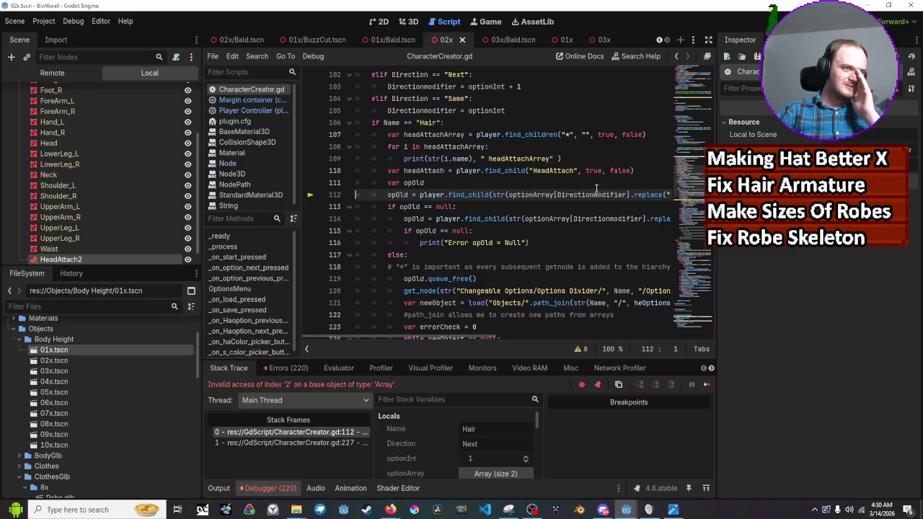
mouse_move(474, 333)
mouse_down()
mouse_move(553, 337)
mouse_move(475, 331)
mouse_move(492, 331)
mouse_up()
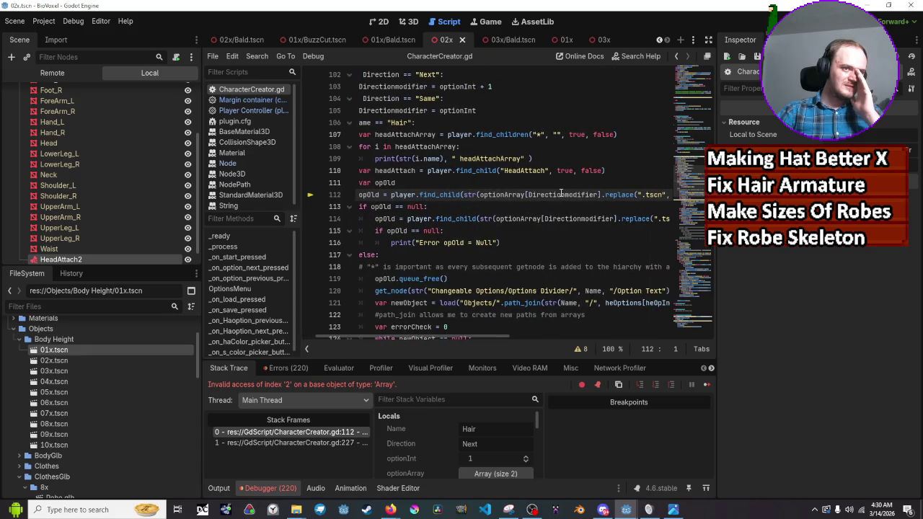
Step: Delete ' + 1' from line 103 so Next uses plain optionInt, then relaunch the game
mouse_move(561, 193)
mouse_move(512, 195)
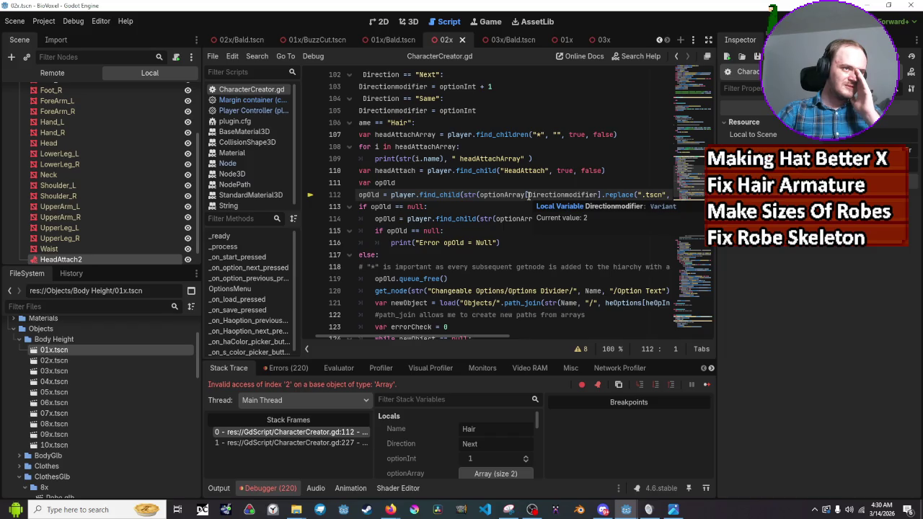
scroll(528, 195, up, 1)
click(515, 122)
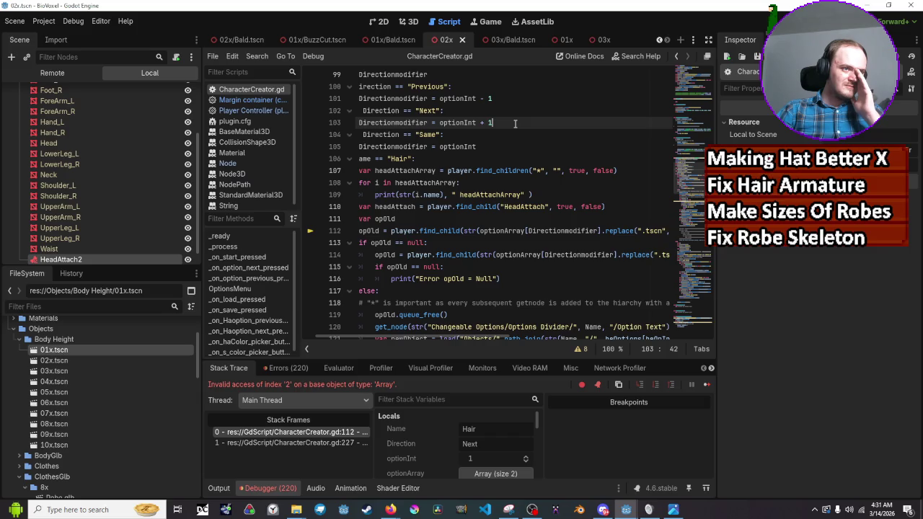
key(BackSpace)
key(BackSpace)
key(BackSpace)
key(BackSpace)
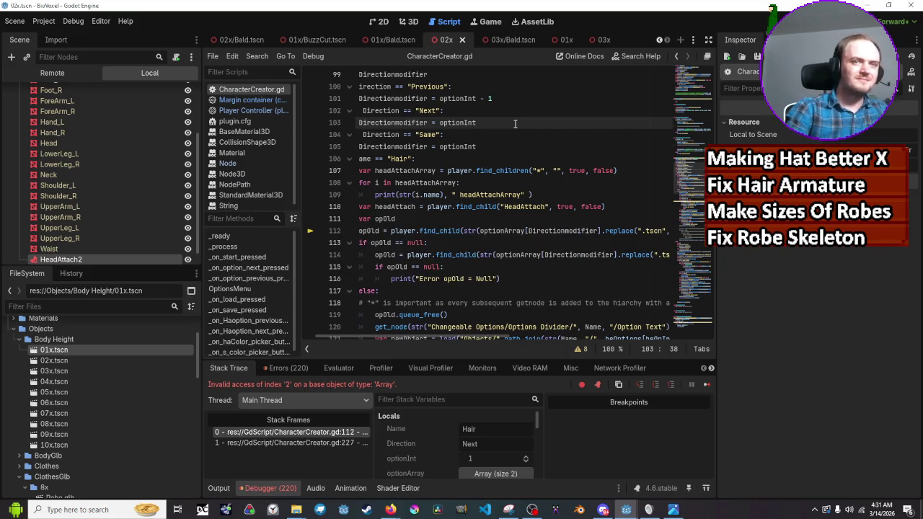
key(F5)
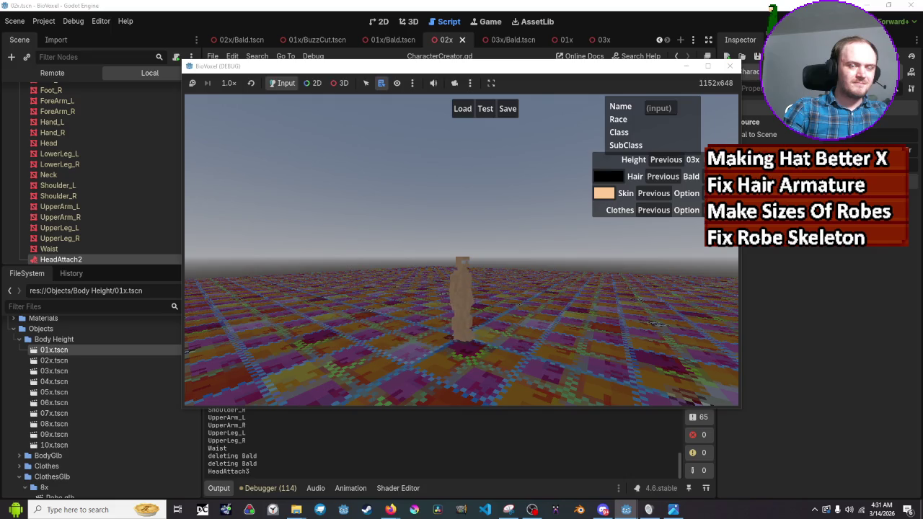
Step: Lower the height to 01x, restart then stop the game, and retype ' + 1' on line 103
click(664, 162)
click(664, 162)
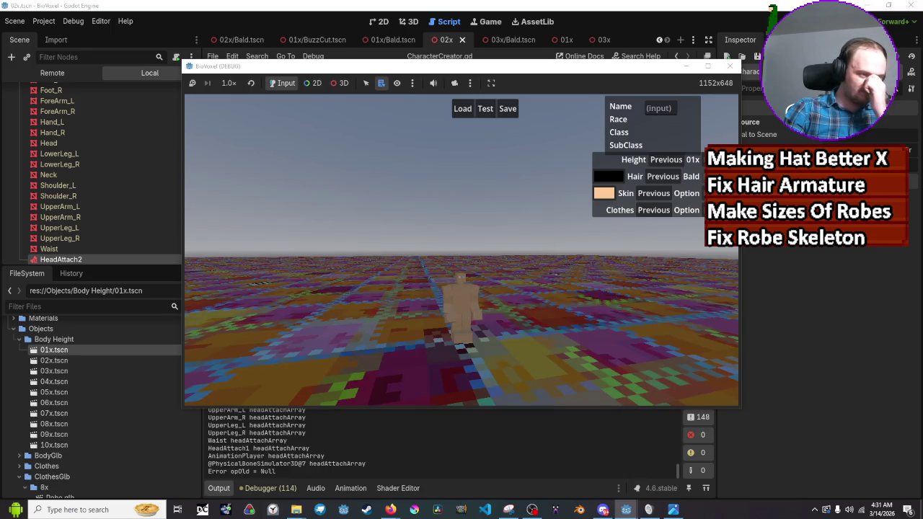
click(731, 67)
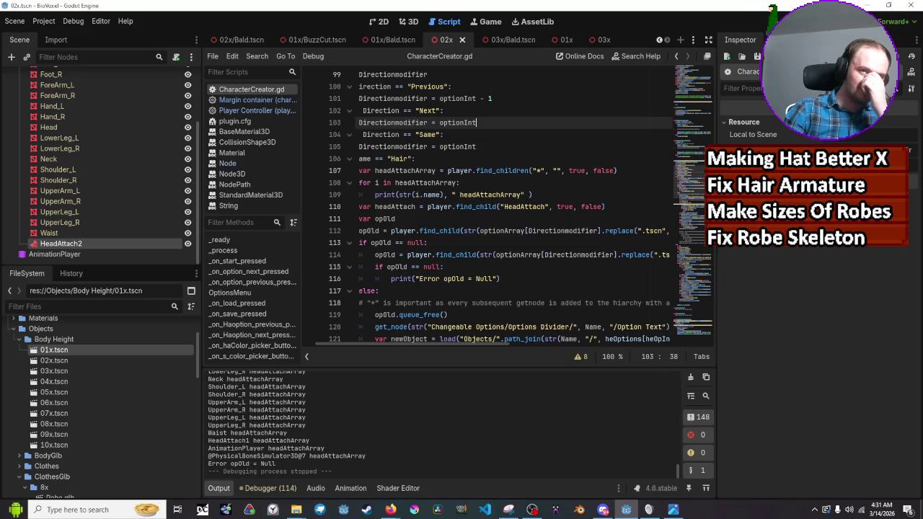
key(F5)
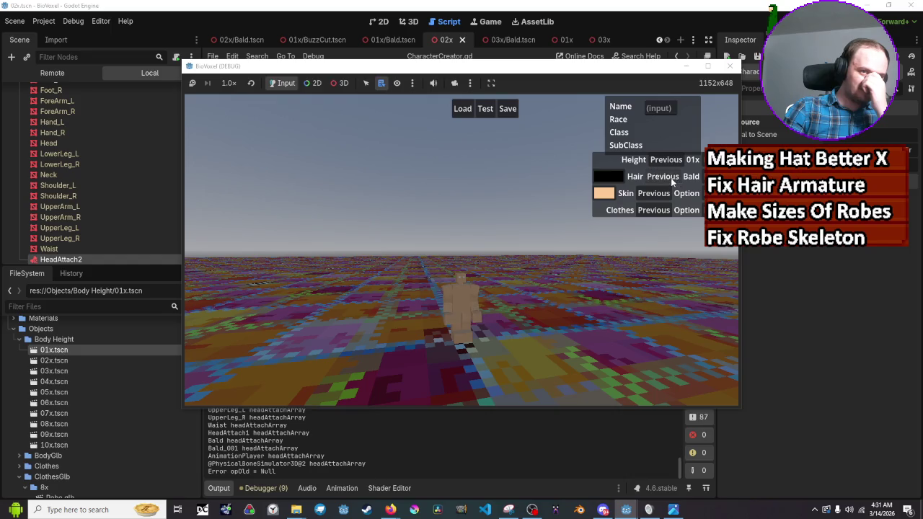
click(729, 66)
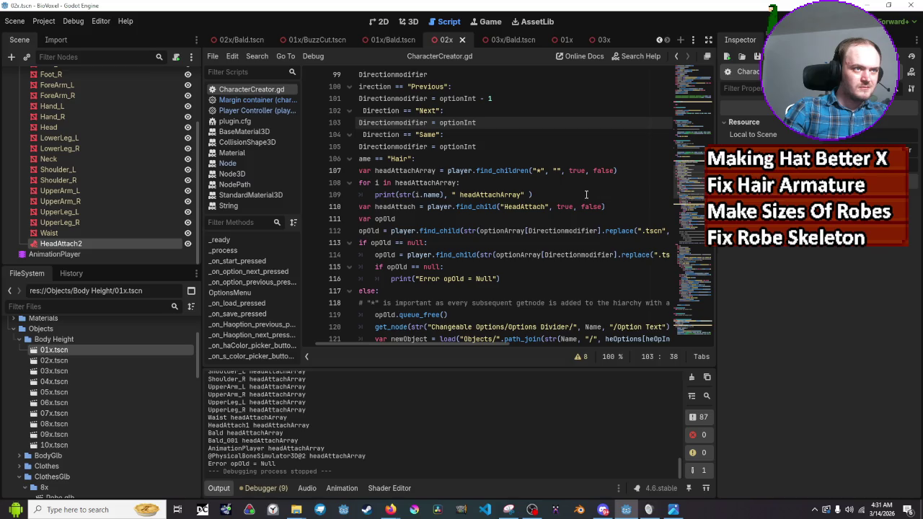
text( + 1)
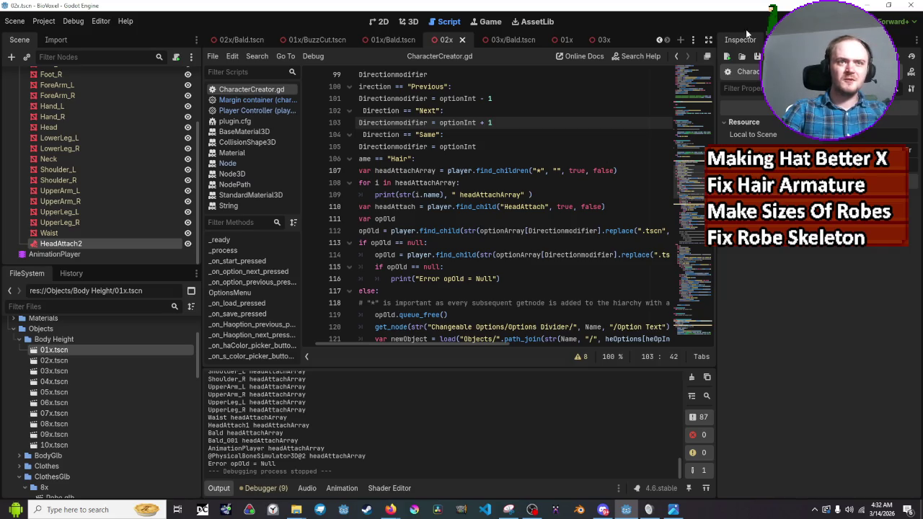
Step: Run the game, cycle the hair forward, then remove the ' + 1' from line 103 again
click(766, 22)
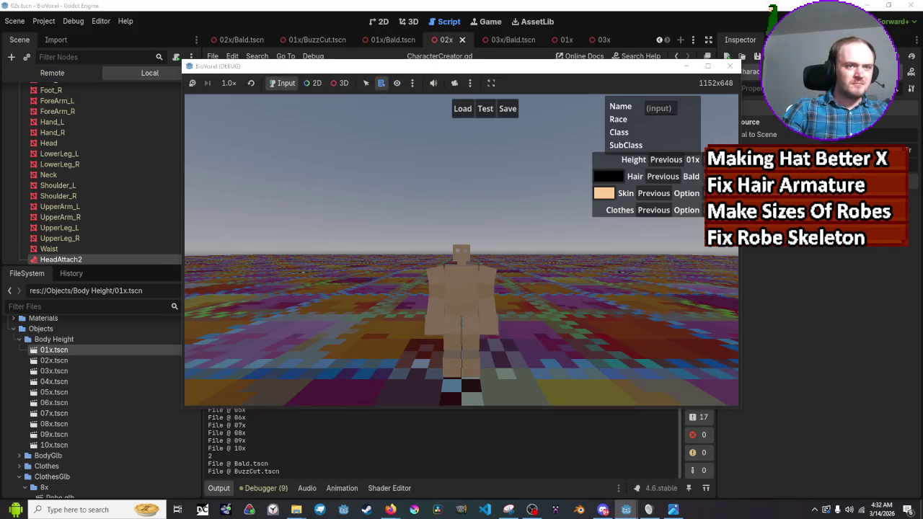
click(667, 175)
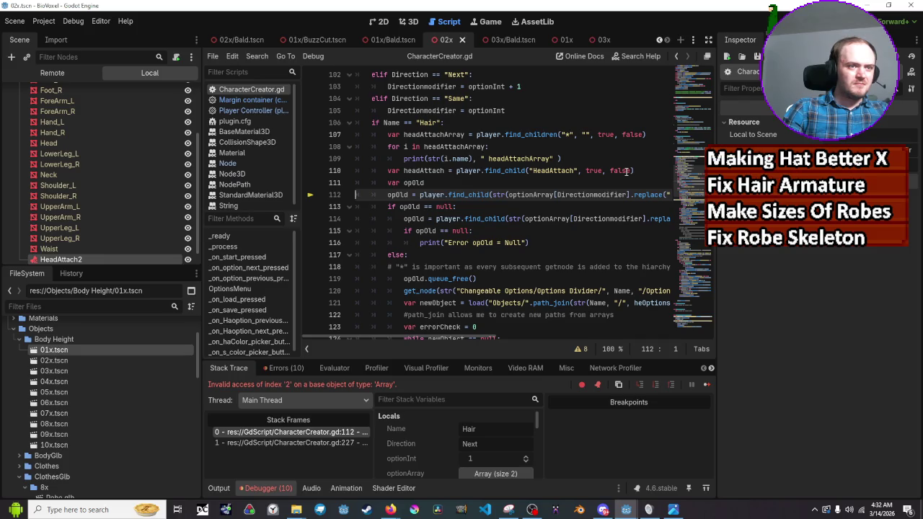
key(ctrl+z)
key(ctrl+y)
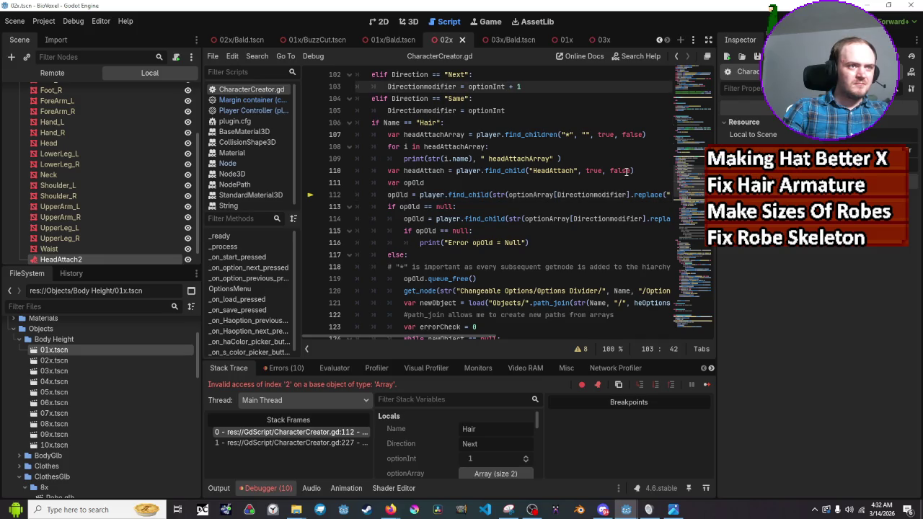
key(ctrl+z)
Step: Relaunch the game, try Hair Previous and Next, then stop it
scroll(648, 115, up, 1)
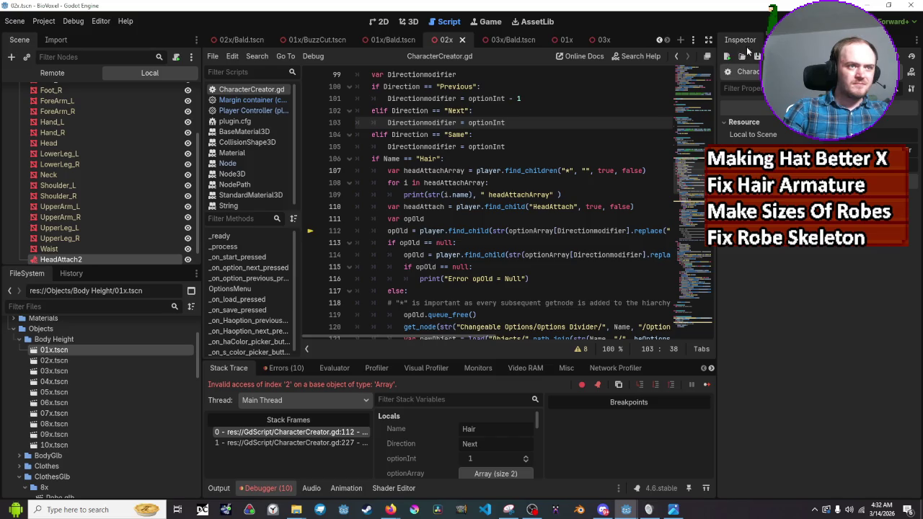
key(F5)
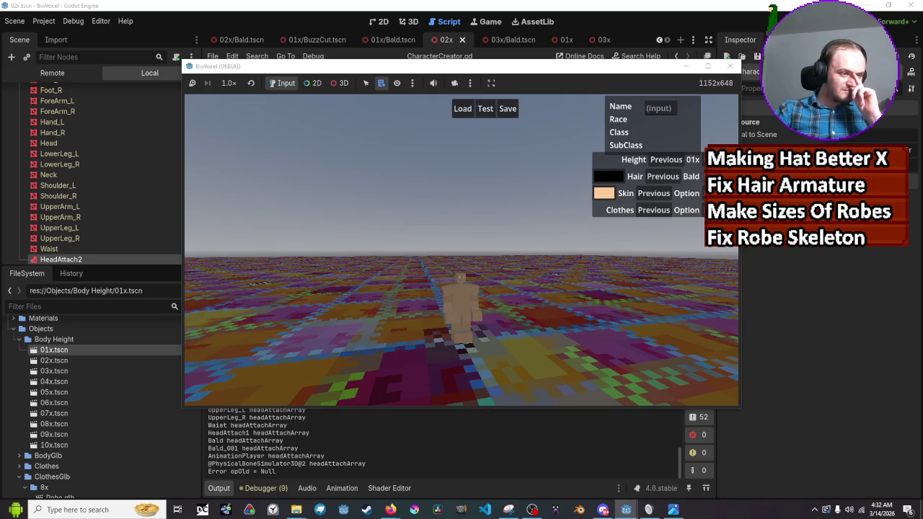
click(661, 180)
click(701, 181)
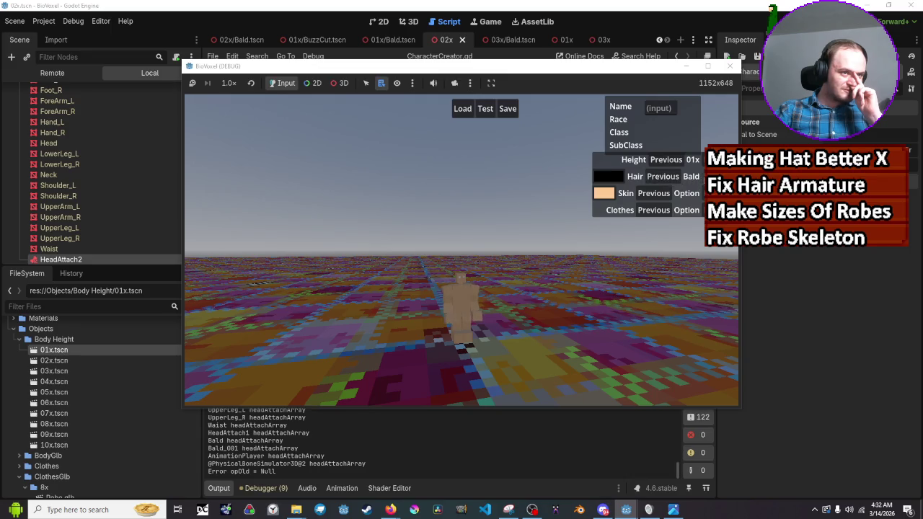
click(730, 66)
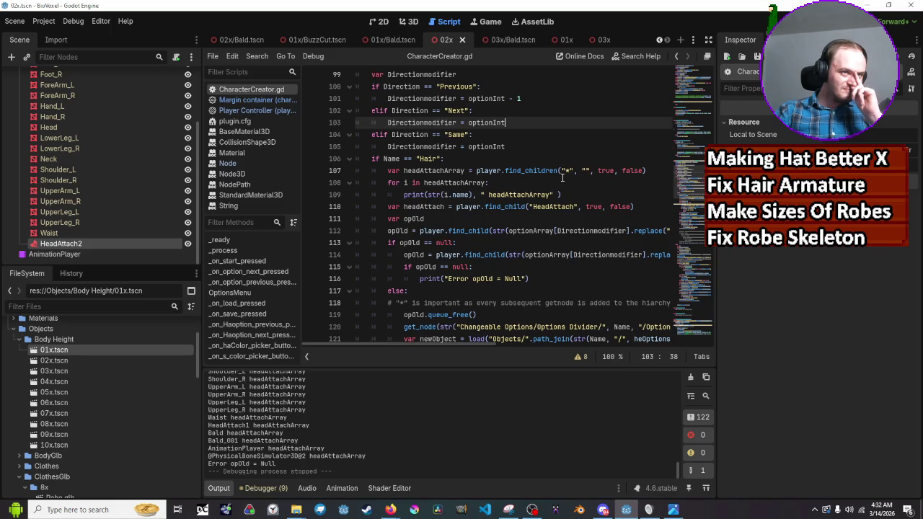
Step: Read optionArray (Bald, BuzzCut) and Directionmodifier (2) at line 112, then return to line 103's end
scroll(563, 177, up, 1)
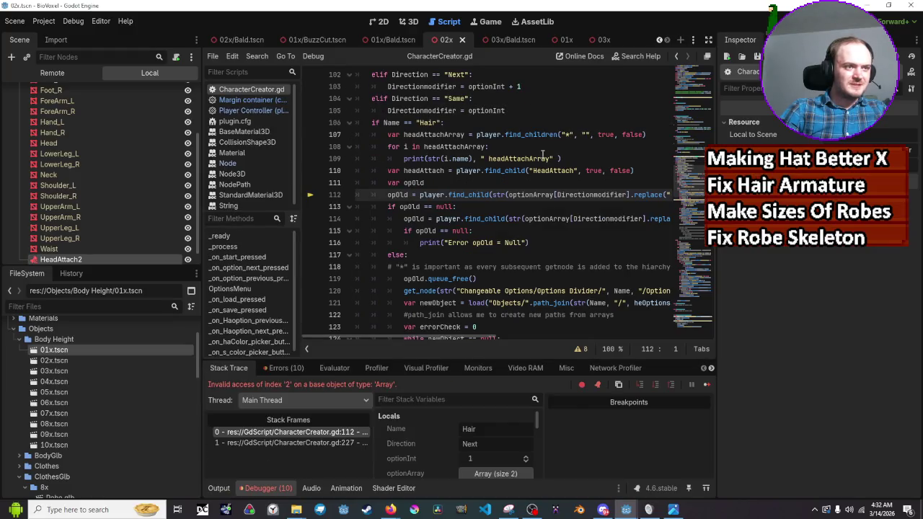
mouse_move(537, 194)
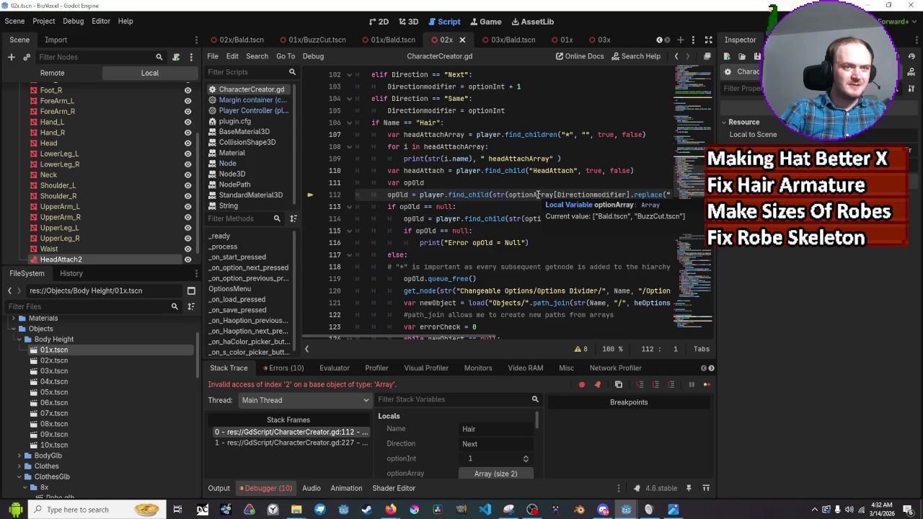
mouse_move(595, 195)
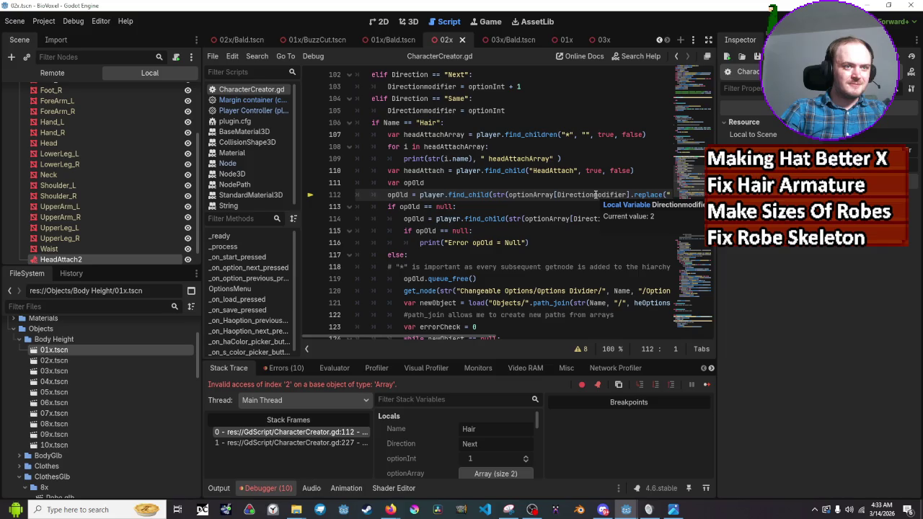
mouse_move(462, 337)
mouse_down()
mouse_move(514, 337)
mouse_move(488, 337)
mouse_up()
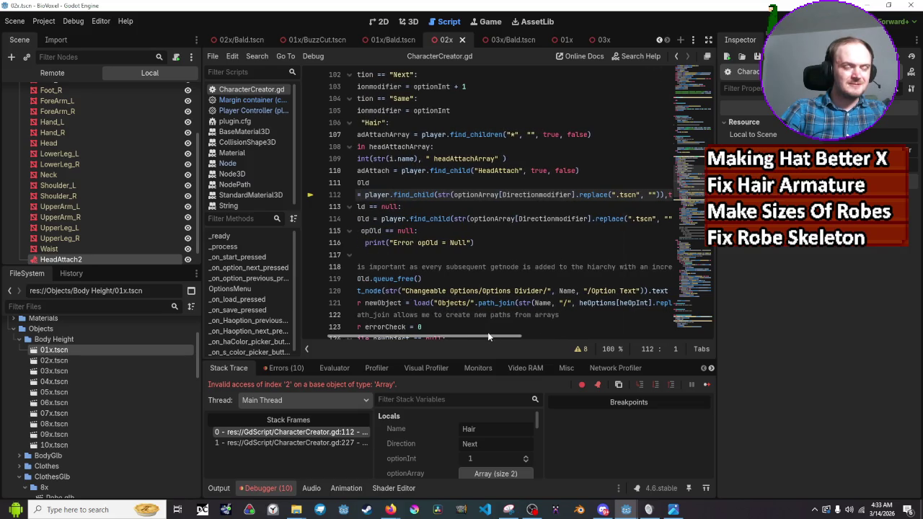
scroll(526, 188, up, 2)
click(522, 160)
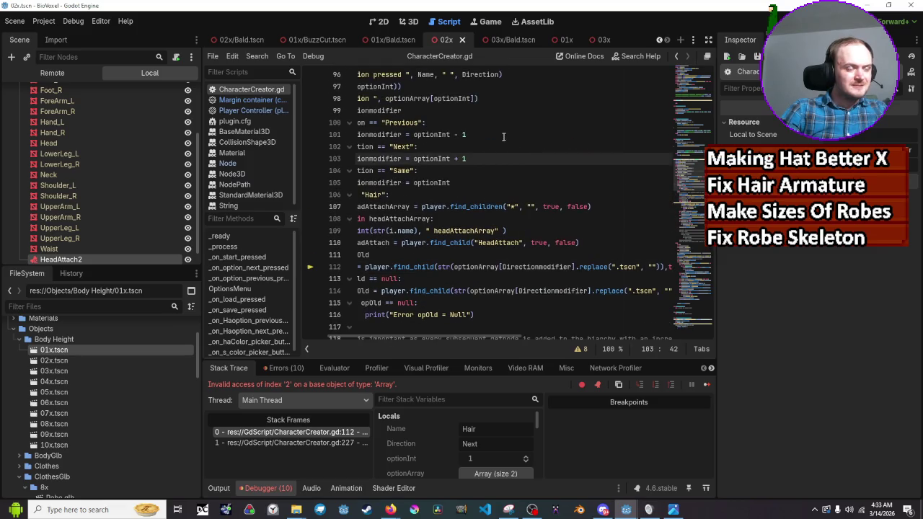
Step: Remove the + 1 from line 103 and change line 101 to optionInt + 1
key(BackSpace)
key(BackSpace)
key(BackSpace)
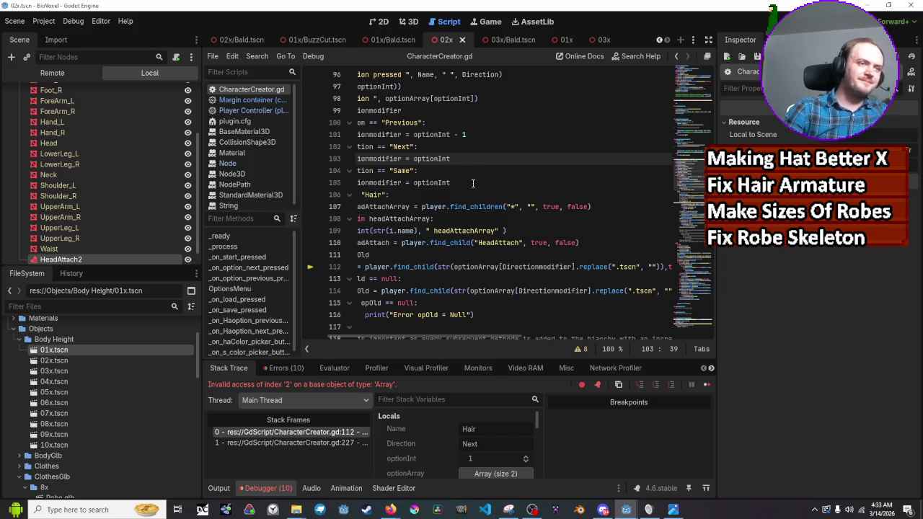
key(Down)
key(Down)
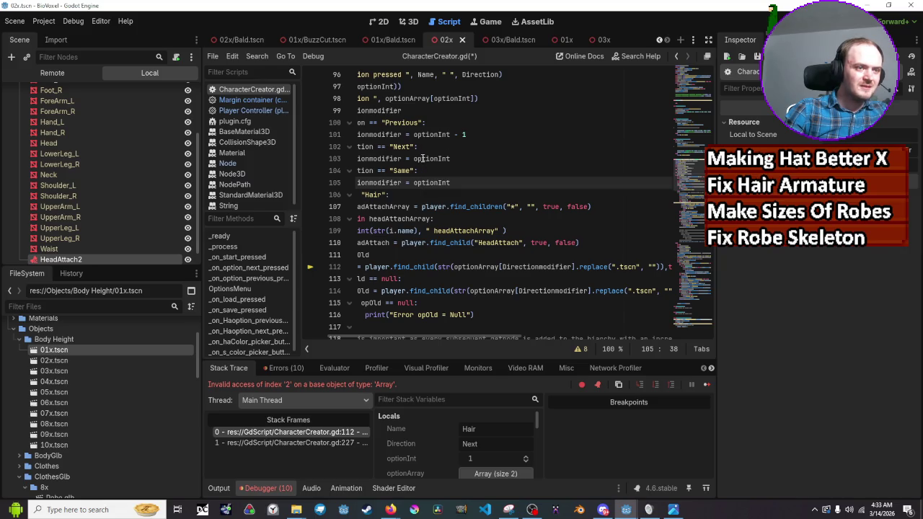
mouse_move(422, 158)
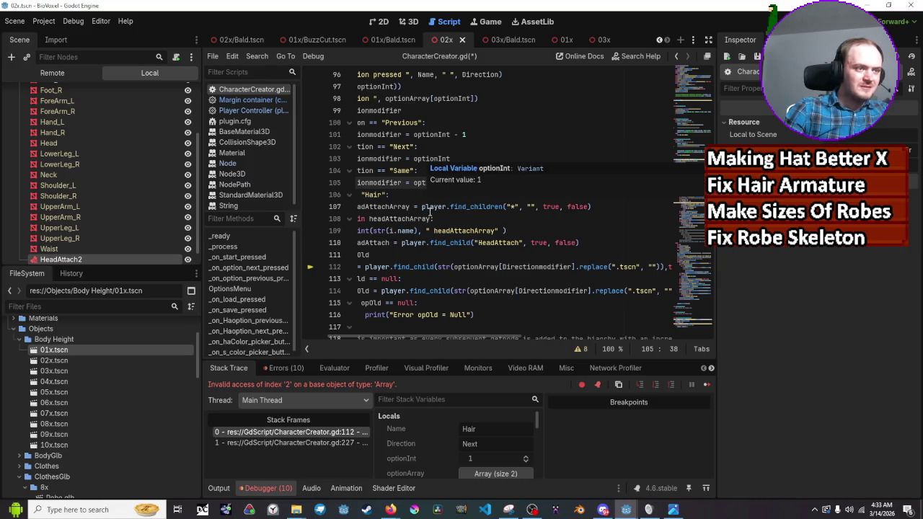
scroll(457, 303, down, 1)
scroll(457, 303, up, 1)
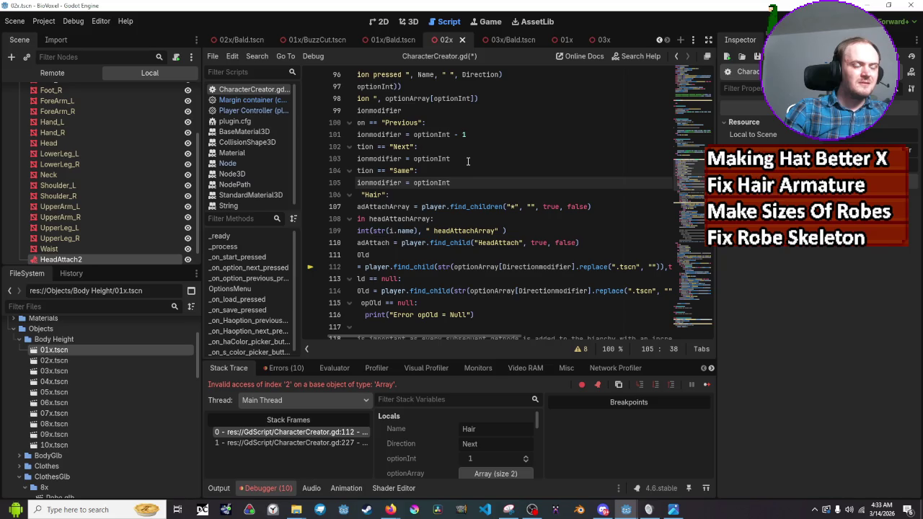
click(467, 160)
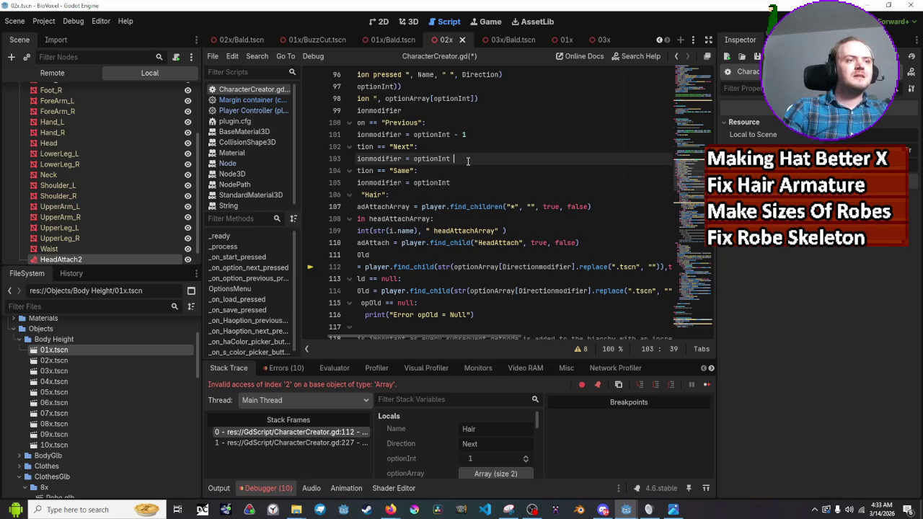
click(468, 136)
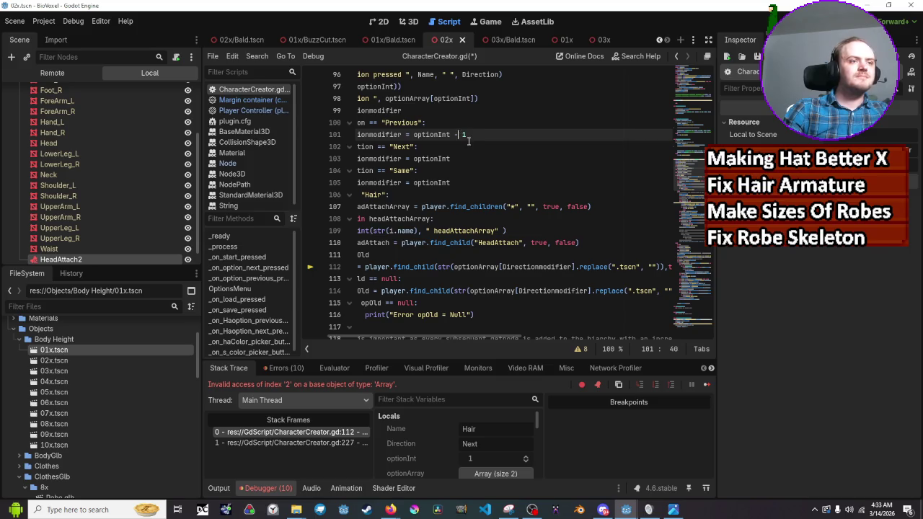
key(BackSpace)
key(BackSpace)
key(BackSpace)
text(+ 1)
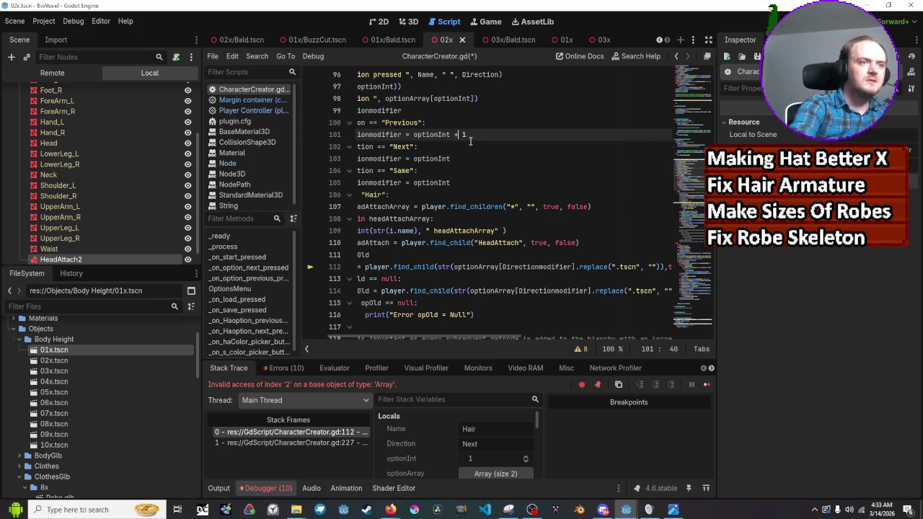
Step: Set line 103 to optionInt -1, save the script, and run the game
click(470, 141)
key(Down)
key(End)
text(+)
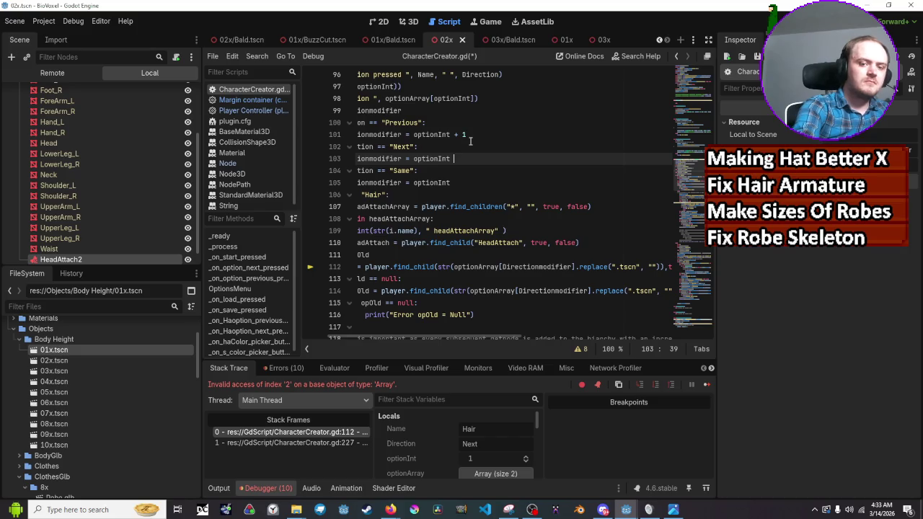
key(BackSpace)
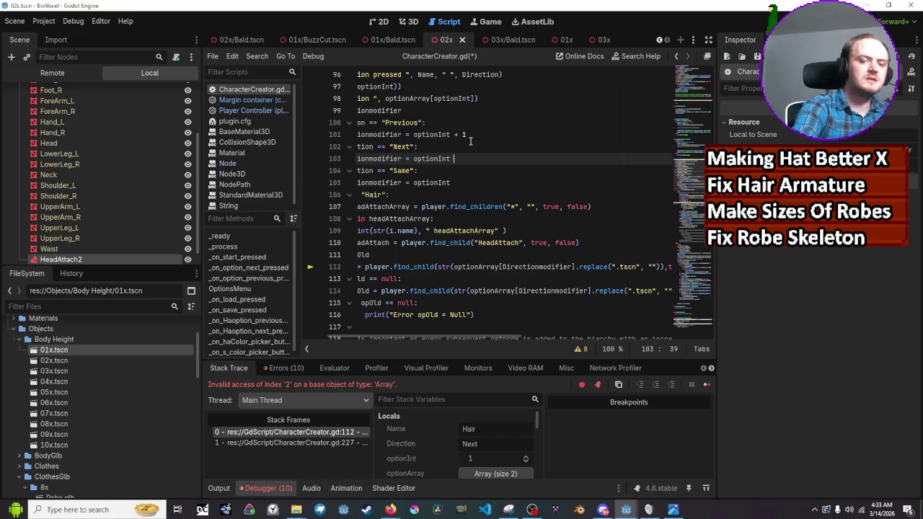
text(-1)
key(ctrl+s)
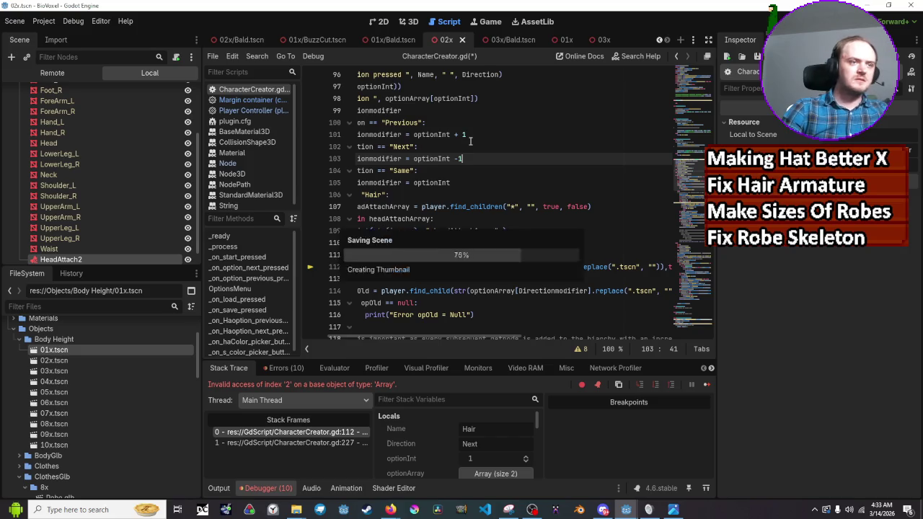
key(F5)
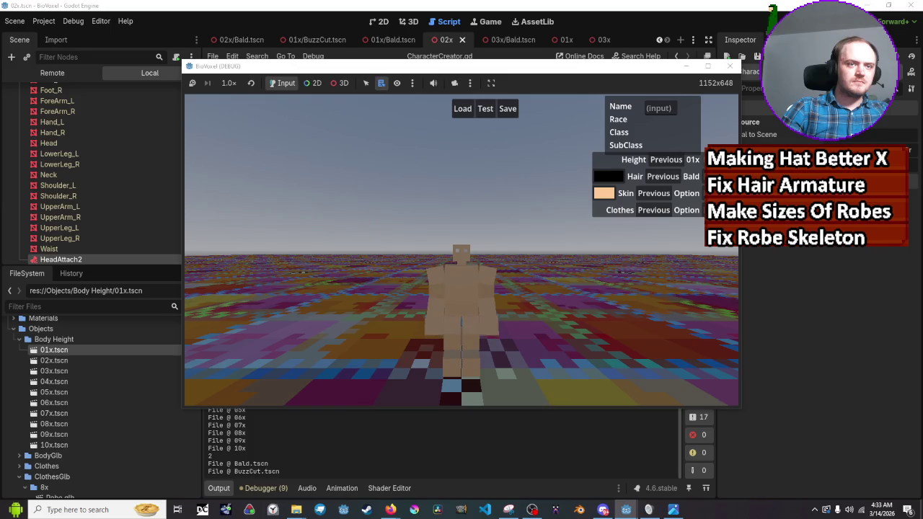
Step: Switch hair to BuzzCut, raise height to 02x, toggle hair Bald and BuzzCut, then stop the game
click(713, 176)
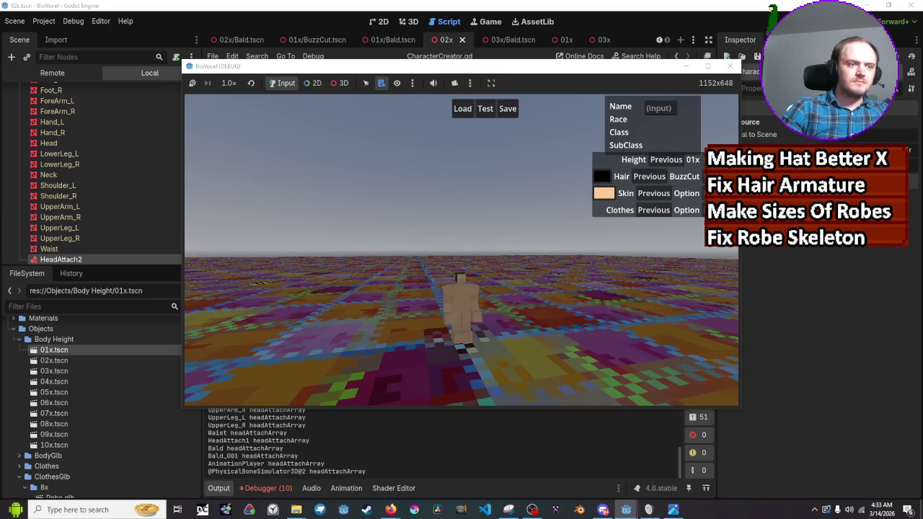
click(713, 159)
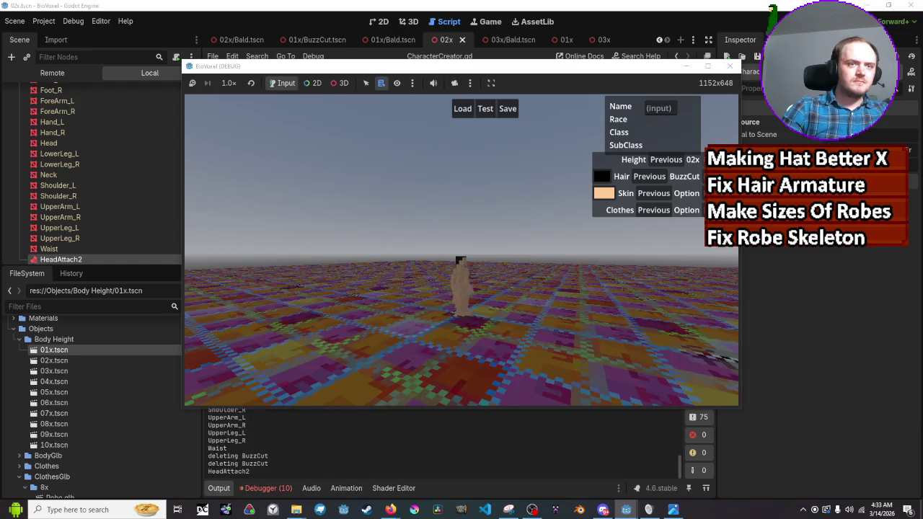
click(657, 176)
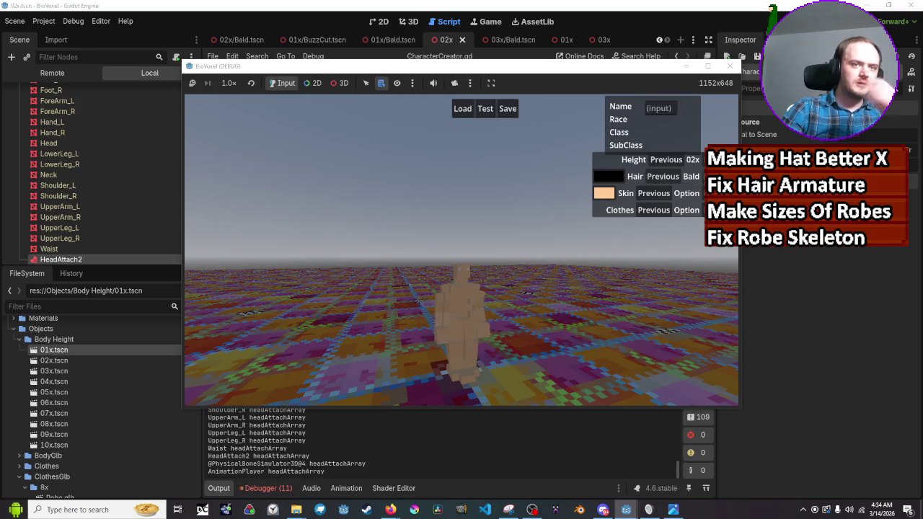
click(657, 176)
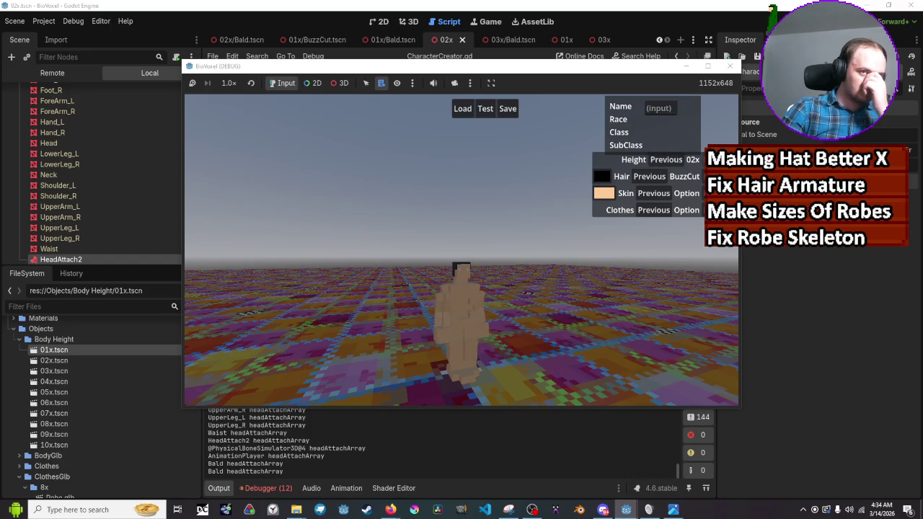
click(729, 67)
scroll(583, 192, down, 10)
scroll(582, 192, up, 2)
scroll(583, 193, down, 7)
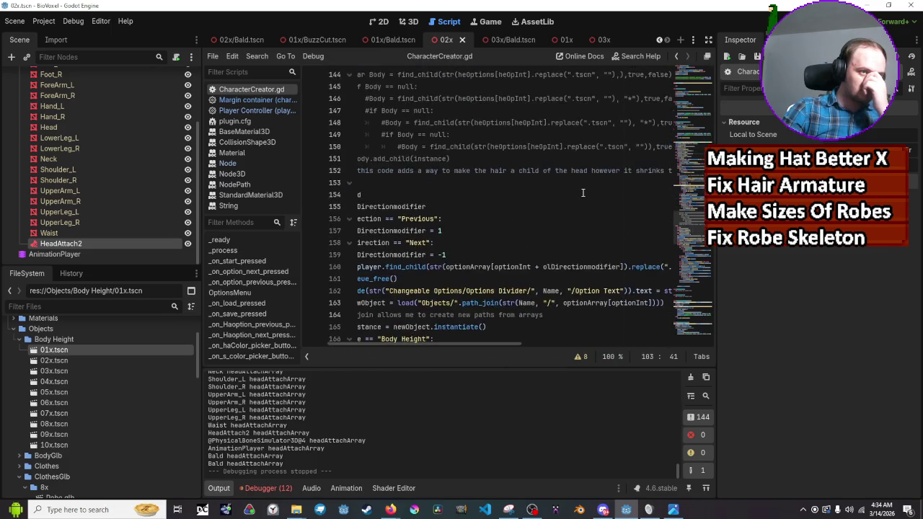
Step: Strip the 'ol' prefix from olDirectionmodifier on lines 155, 157, 159 and 160
double_click(582, 193)
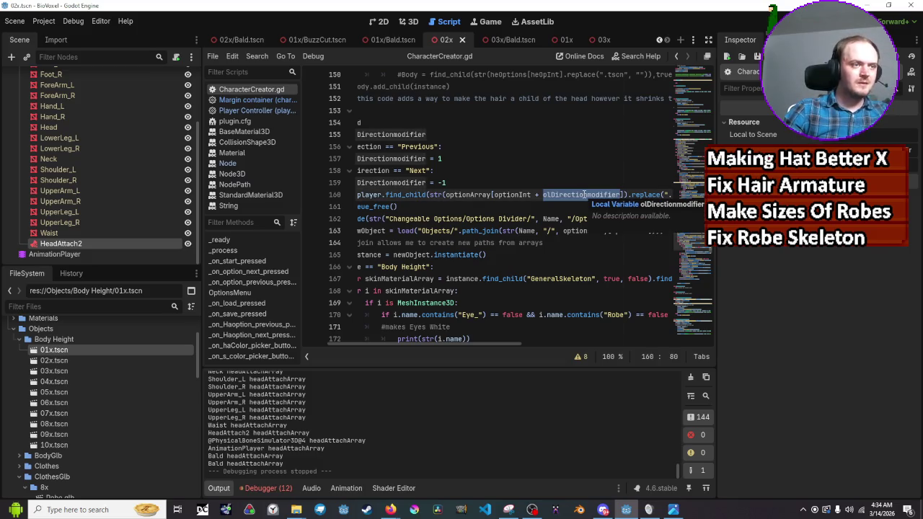
click(571, 245)
scroll(572, 242, down, 2)
scroll(573, 234, up, 2)
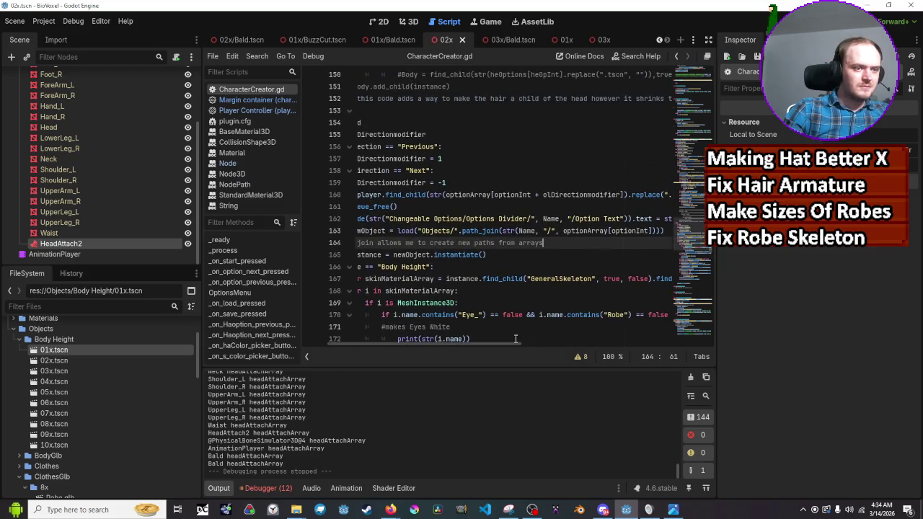
scroll(516, 338, left, 3)
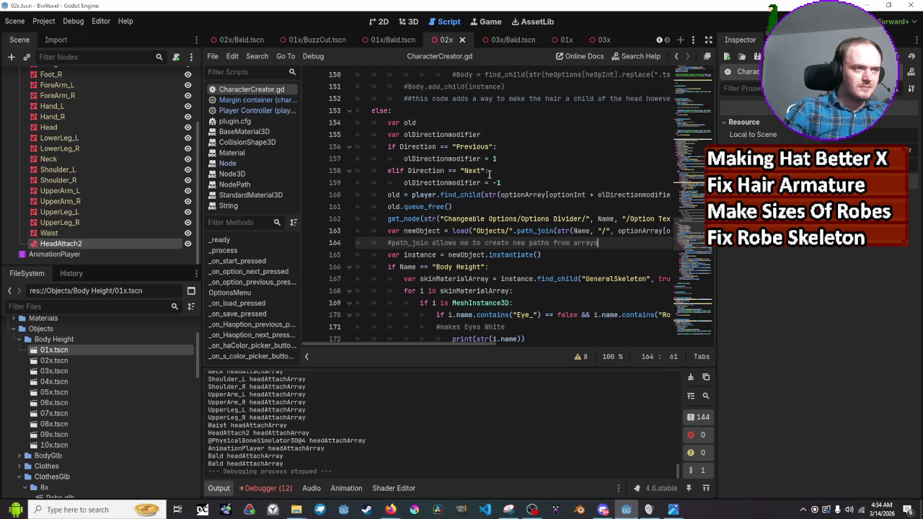
click(420, 182)
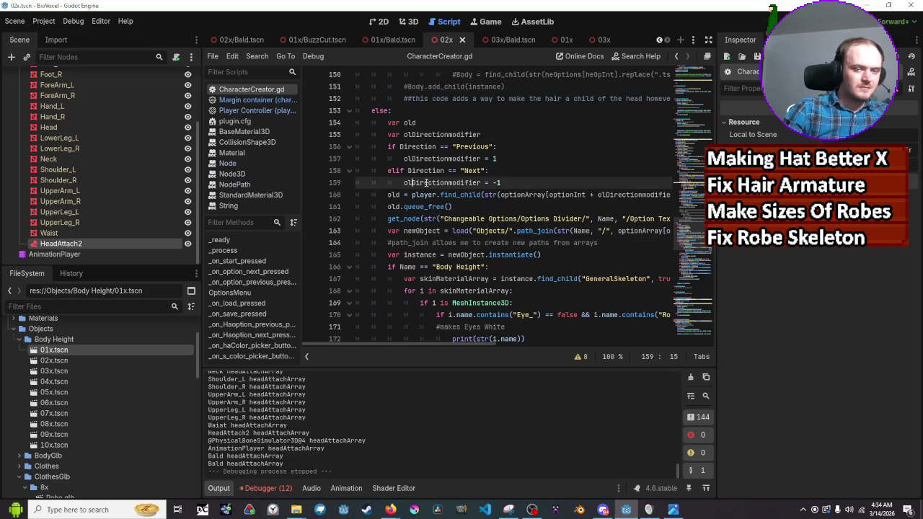
key(BackSpace)
key(BackSpace)
key(BackSpace)
key(Up)
key(Up)
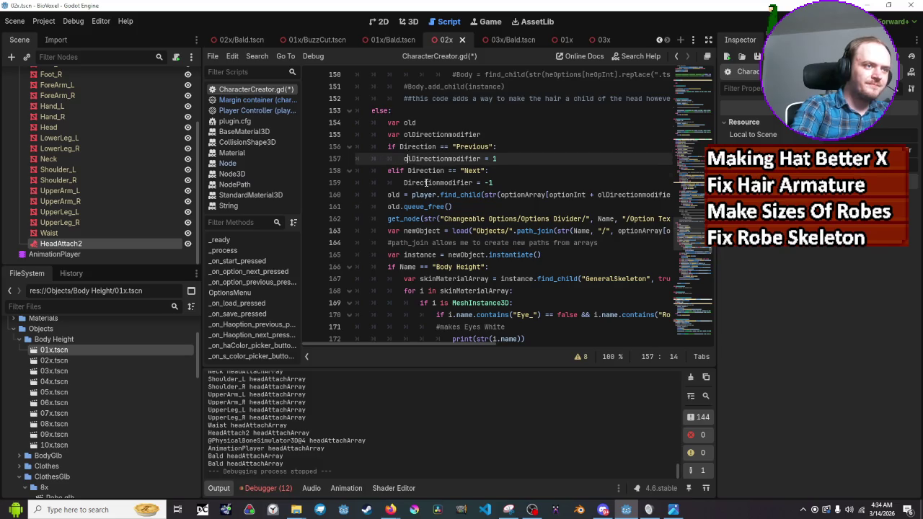
key(Delete)
key(Delete)
key(Up)
key(Up)
key(Delete)
key(Delete)
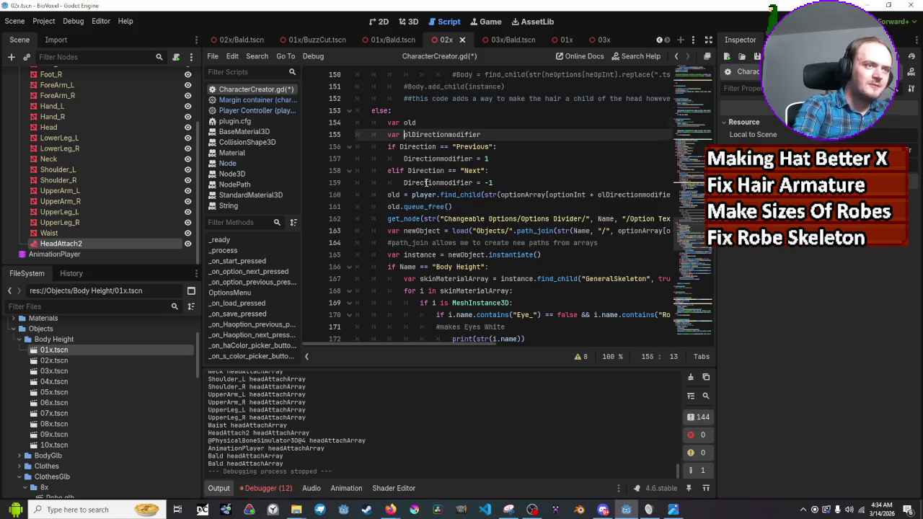
click(602, 193)
key(BackSpace)
key(BackSpace)
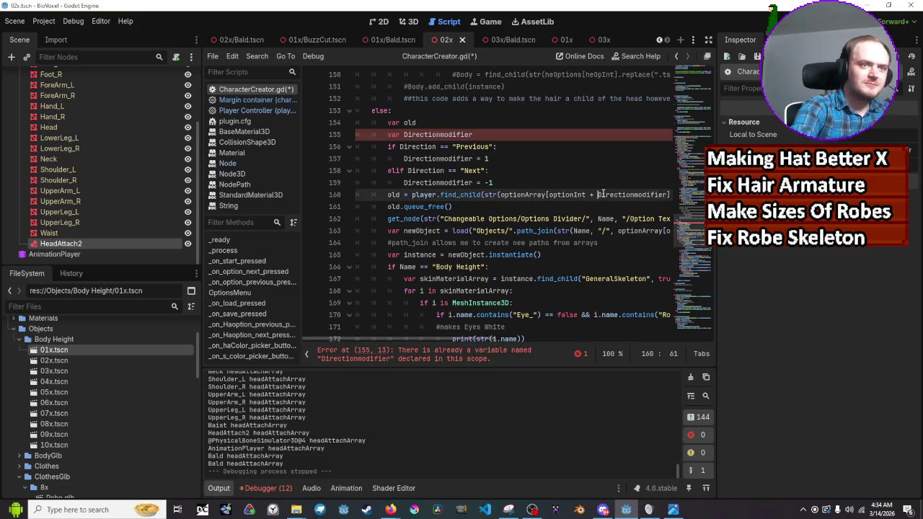
Step: Delete the duplicate Directionmodifier declaration on line 155
drag(474, 134, 277, 139)
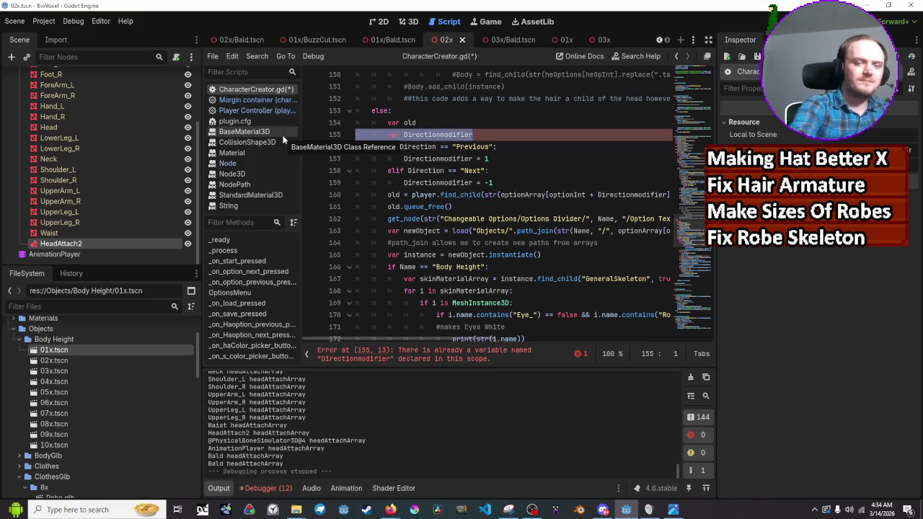
key(BackSpace)
key(BackSpace)
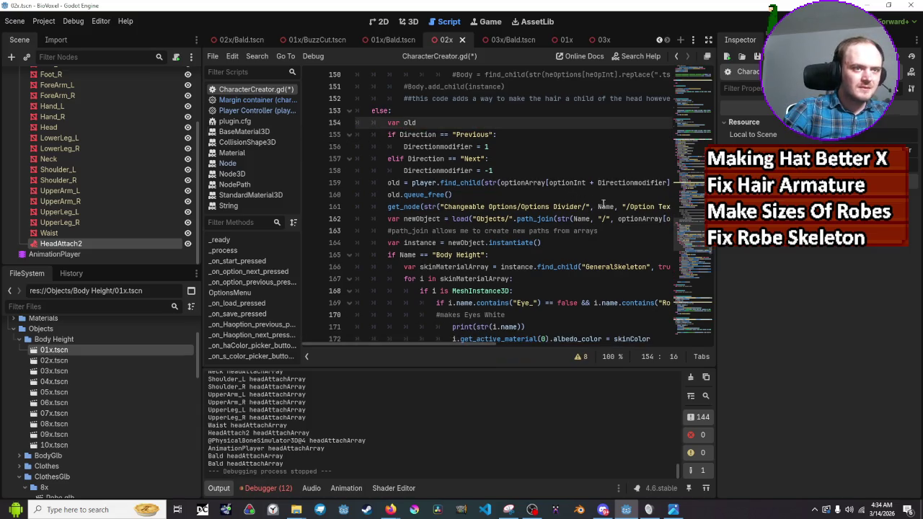
scroll(548, 326, down, 1)
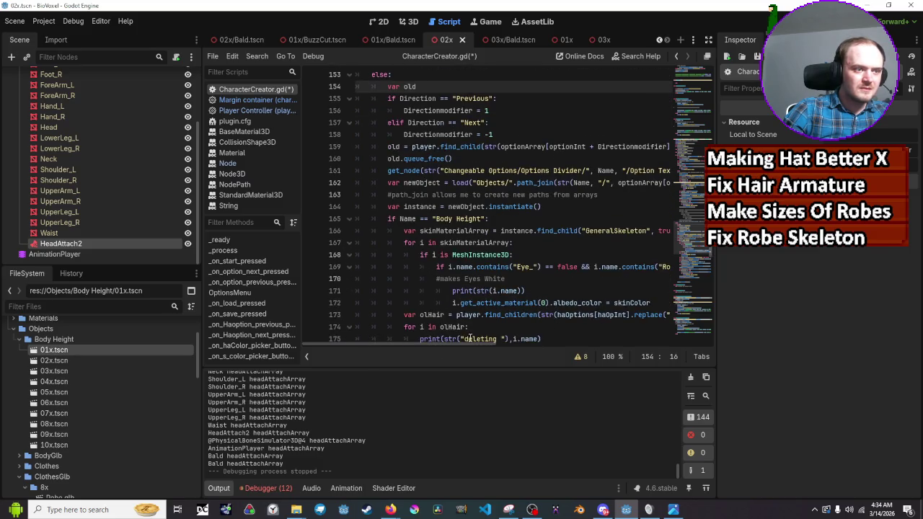
Step: Scroll through the hair-switching code in CharacterCreator.gd to review it
mouse_move(468, 343)
mouse_down()
mouse_move(549, 342)
mouse_move(493, 347)
mouse_move(500, 345)
mouse_up()
scroll(529, 293, down, 6)
scroll(532, 317, down, 3)
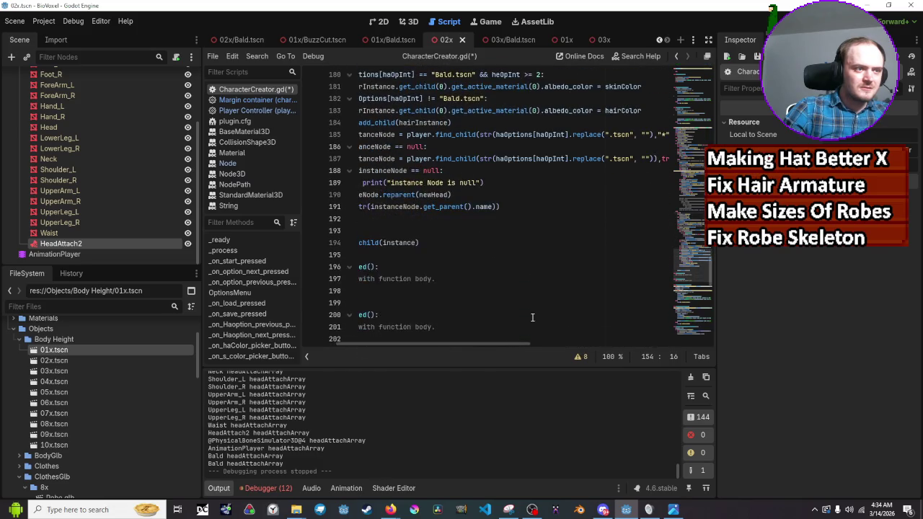
scroll(532, 317, up, 4)
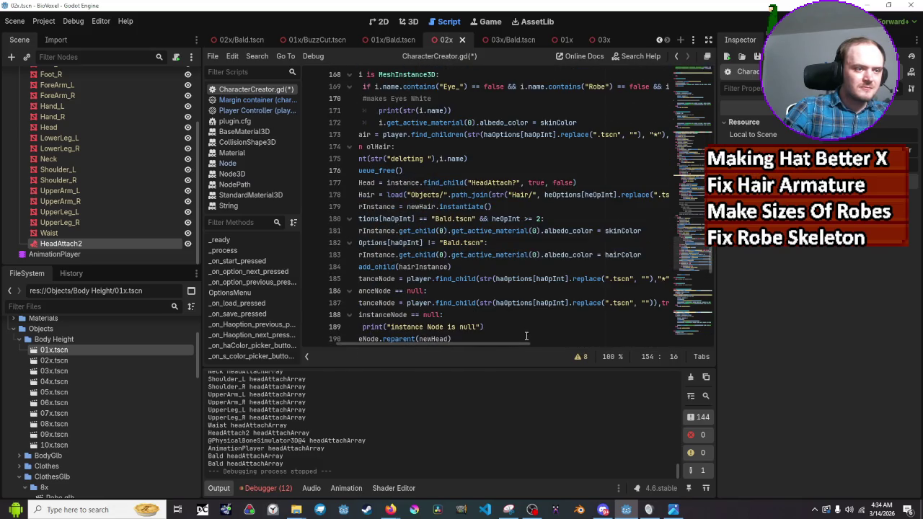
drag(525, 345, 501, 344)
scroll(511, 314, down, 2)
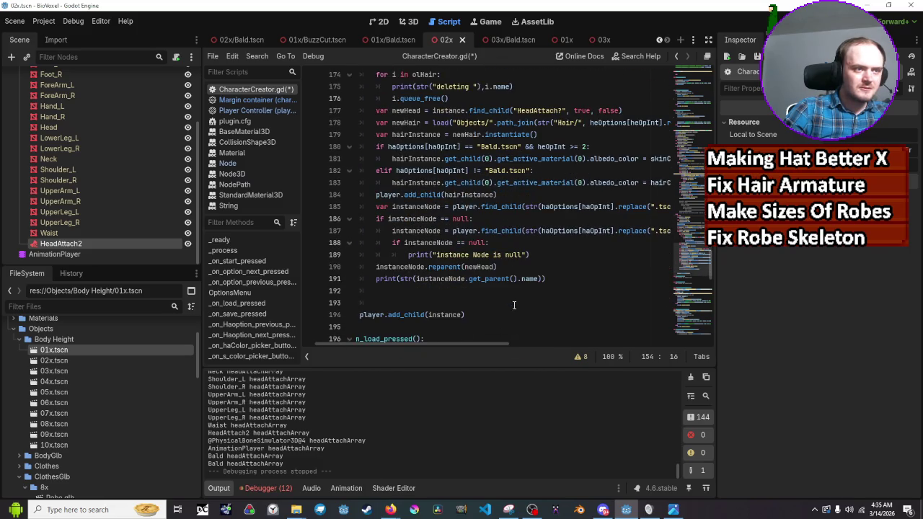
scroll(512, 310, down, 2)
scroll(514, 305, up, 3)
scroll(514, 305, up, 3)
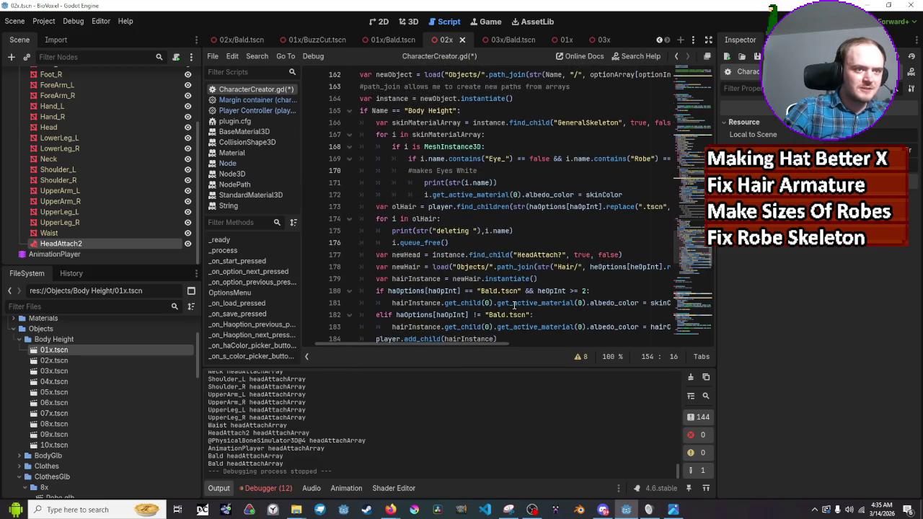
scroll(514, 305, down, 2)
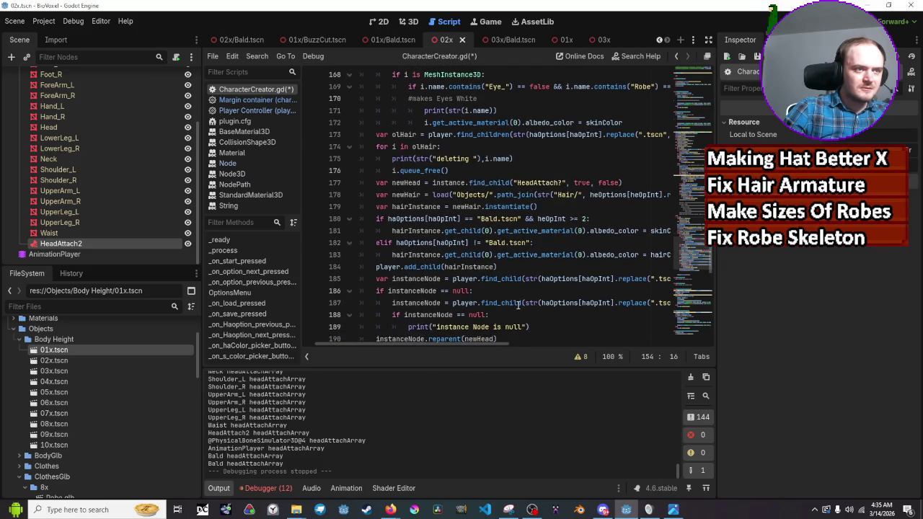
Step: Briefly change line 180's heOpInt threshold to 1 and back to 2, save, and run
click(586, 220)
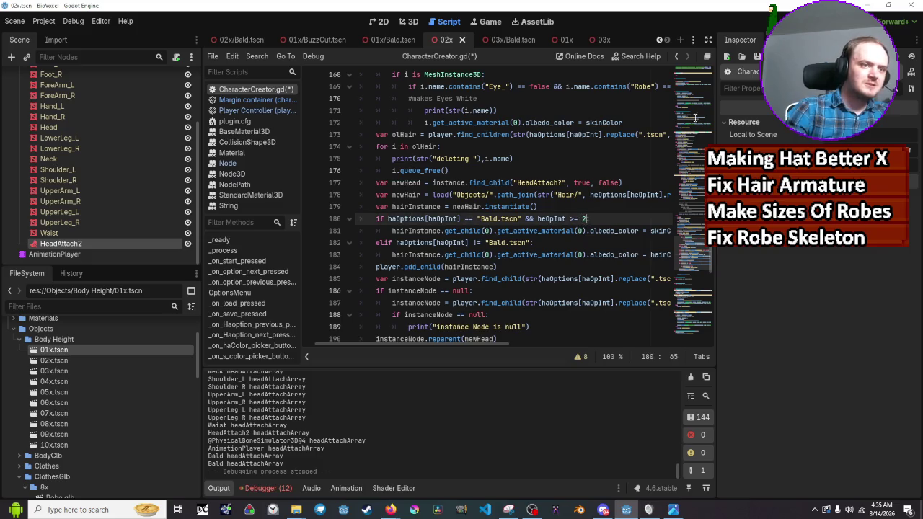
key(BackSpace)
text(1)
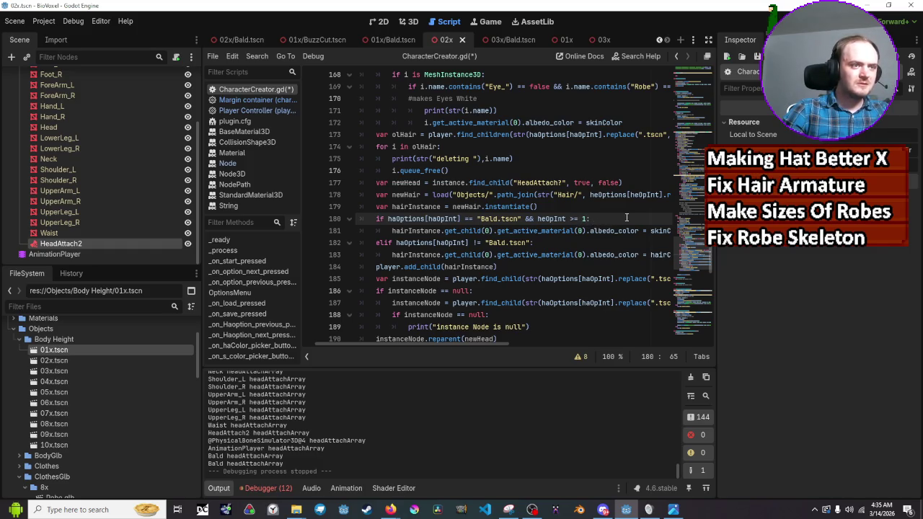
key(BackSpace)
text(2)
key(ctrl+s)
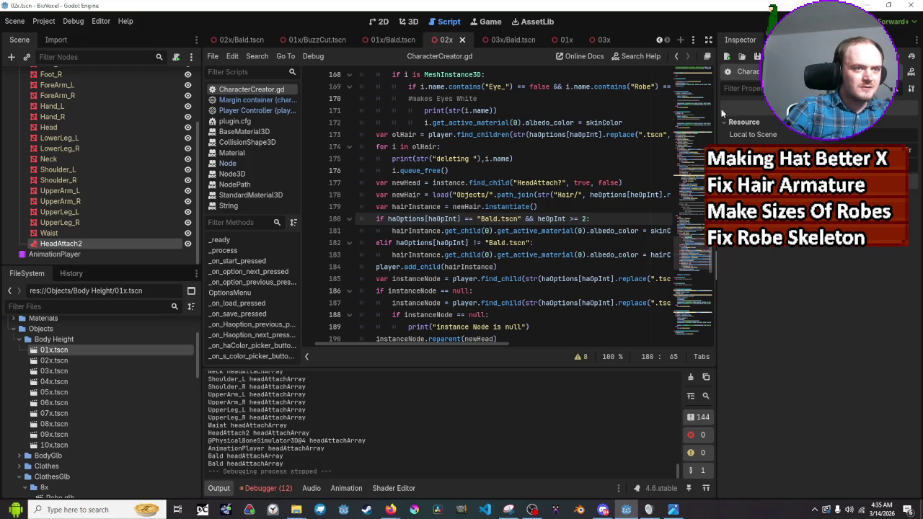
key(F5)
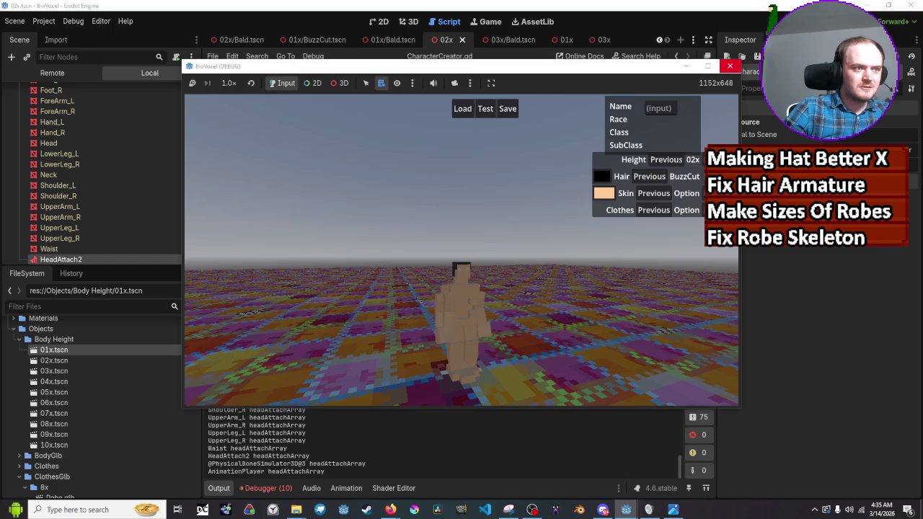
Step: Change body height to 01x and hair from BuzzCut to Bald, then review the Output log
click(666, 160)
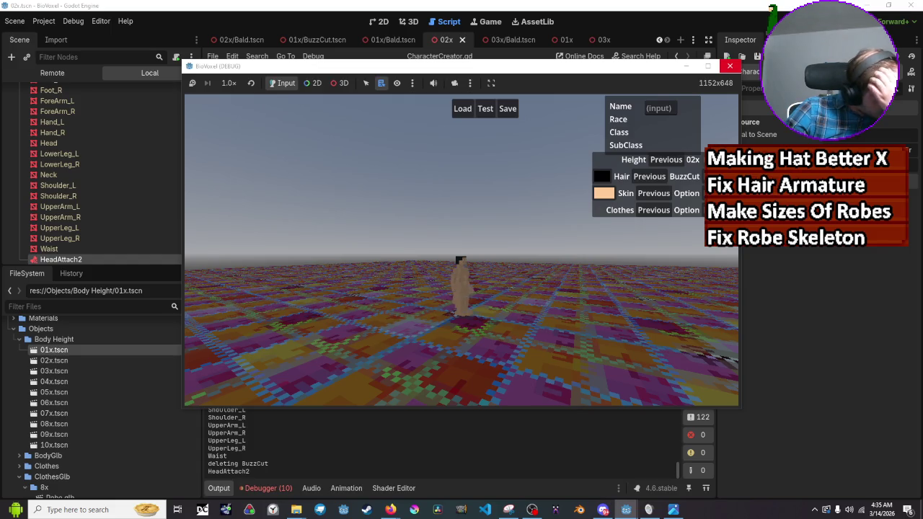
click(661, 179)
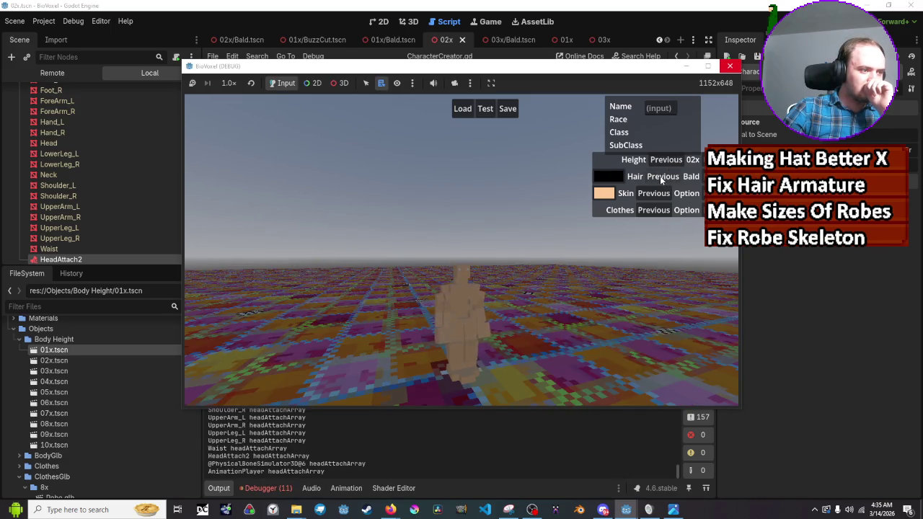
scroll(318, 450, up, 10)
scroll(318, 450, up, 3)
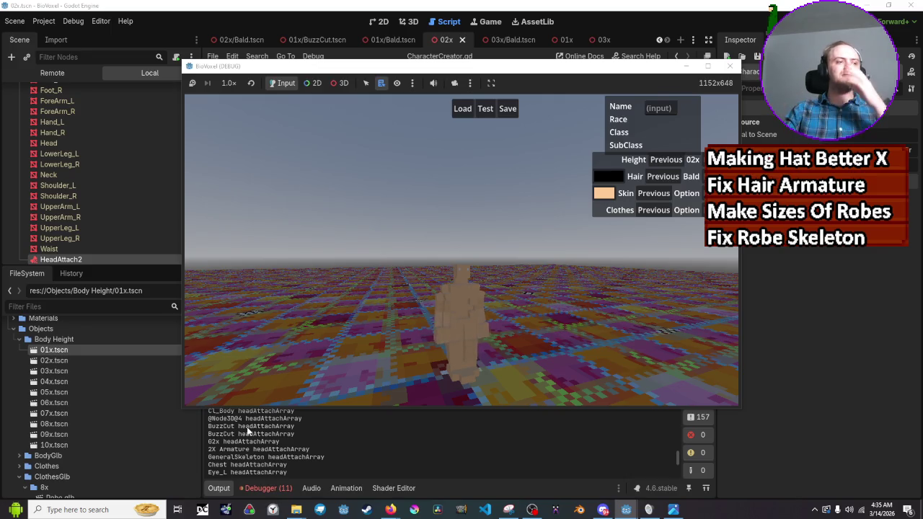
scroll(247, 430, up, 1)
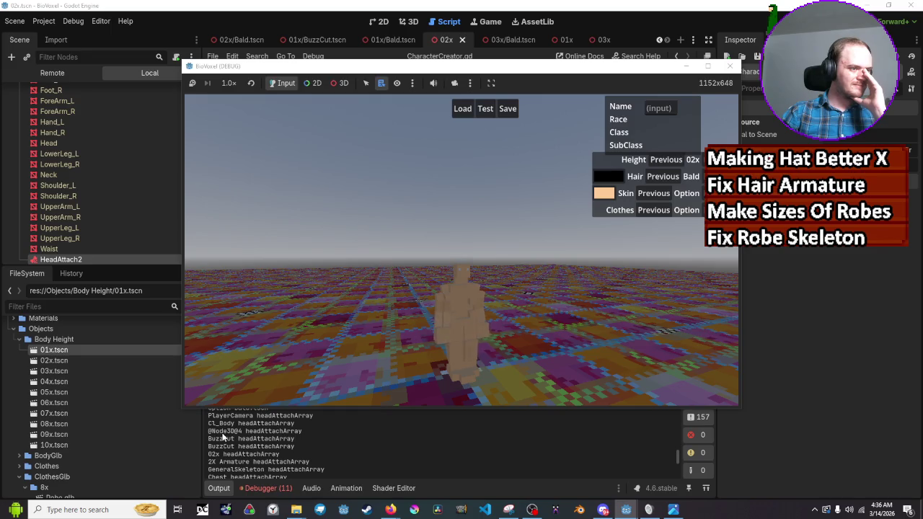
scroll(254, 435, down, 1)
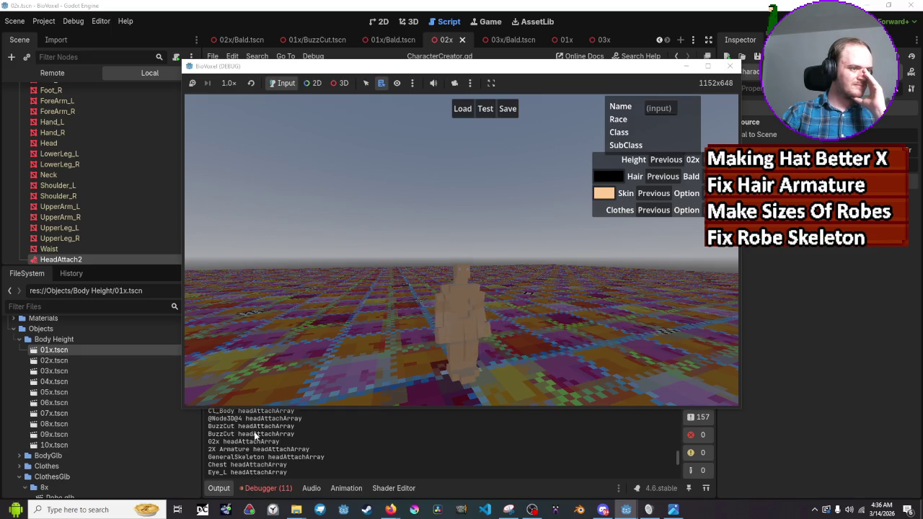
scroll(254, 435, down, 4)
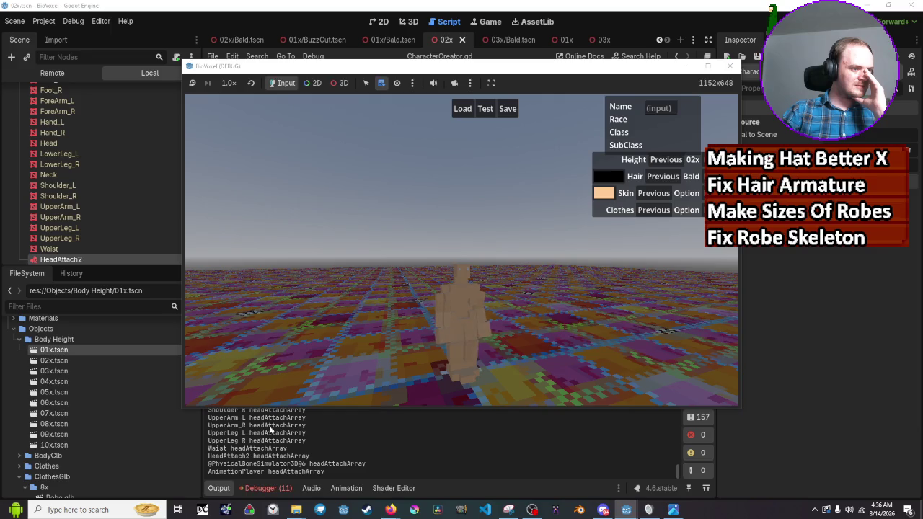
Step: Switch height from 02x to 01x and back to 02x, set hair to BuzzCut, then close the game
click(677, 161)
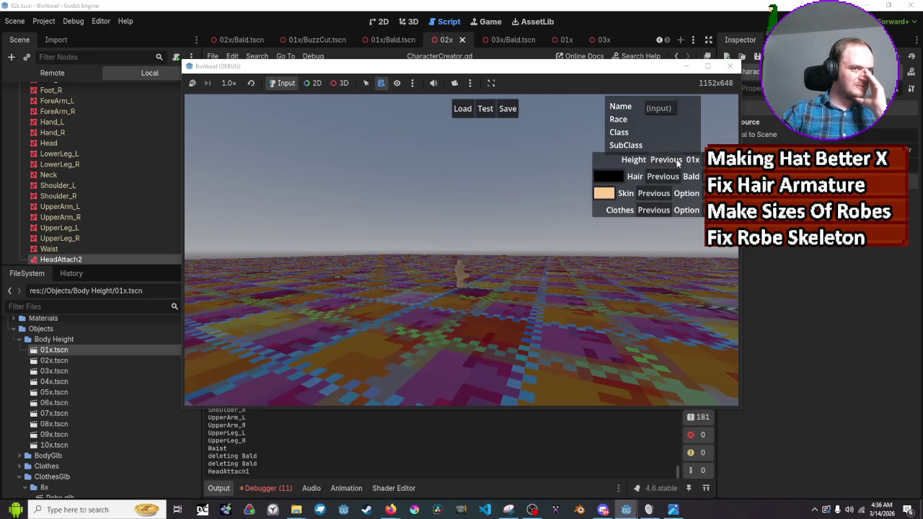
click(717, 160)
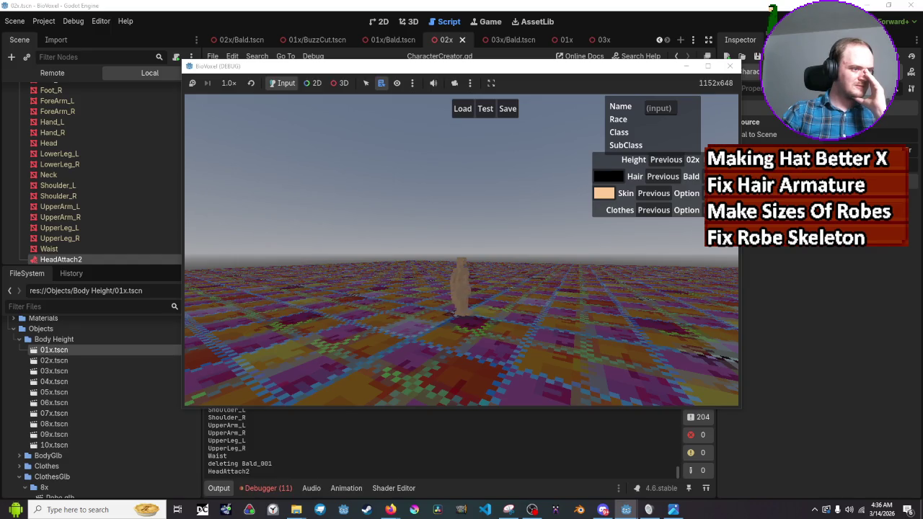
click(718, 176)
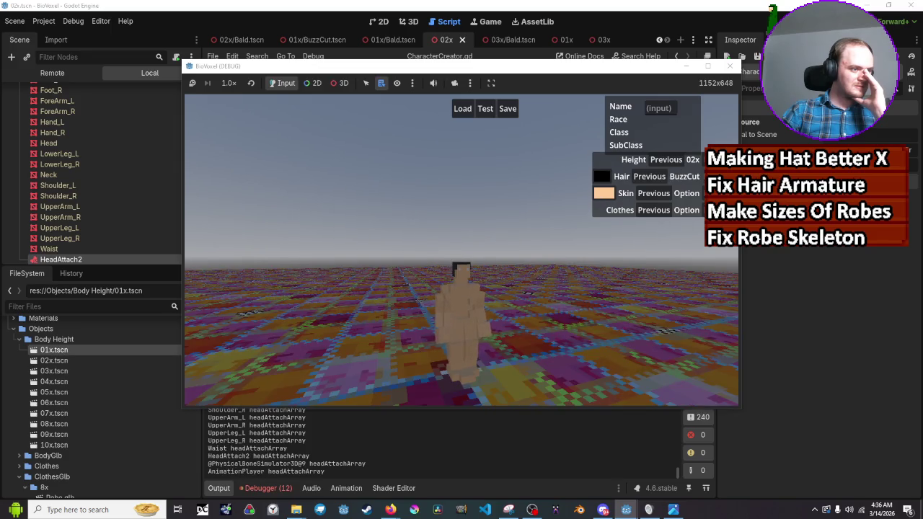
scroll(324, 440, up, 3)
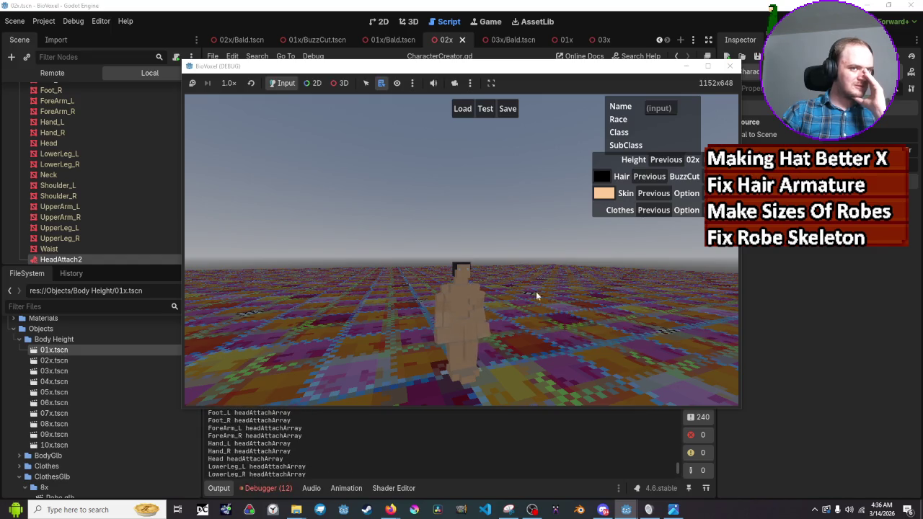
click(730, 66)
scroll(483, 254, up, 9)
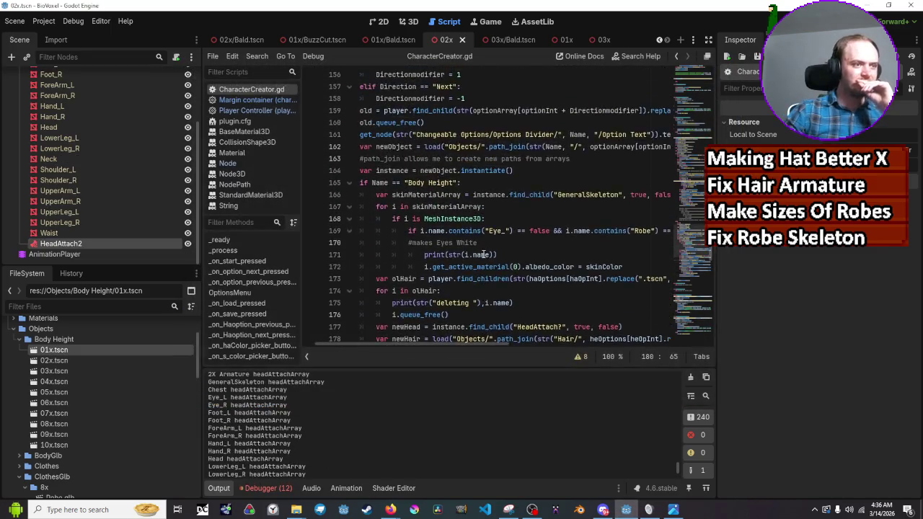
Step: Relaunch the character creator game to retest the hair and height switching
scroll(483, 255, up, 6)
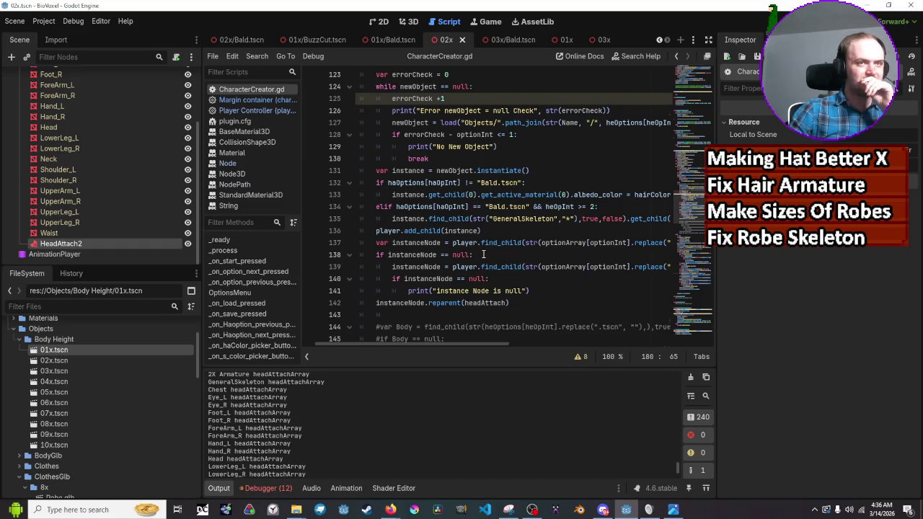
scroll(483, 254, down, 2)
click(773, 21)
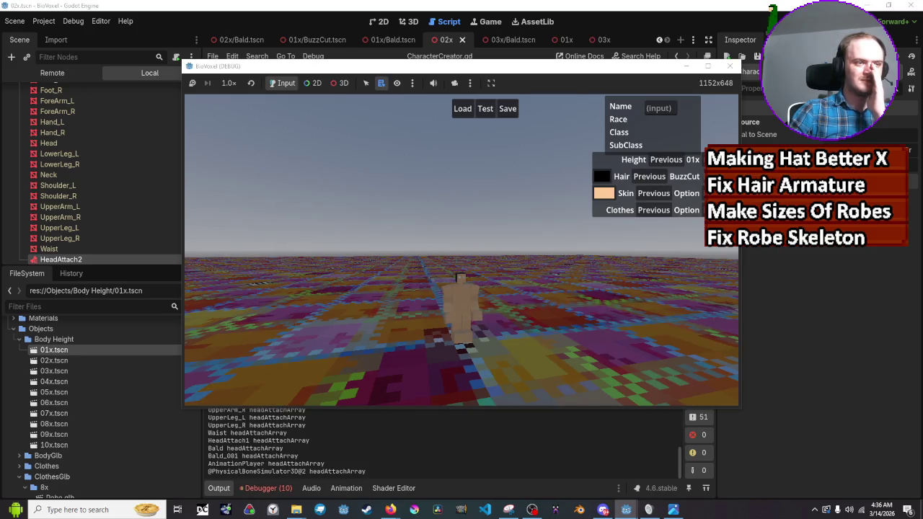
Step: Enable the game camera override and 3D selection mode, then stop the running game
click(454, 83)
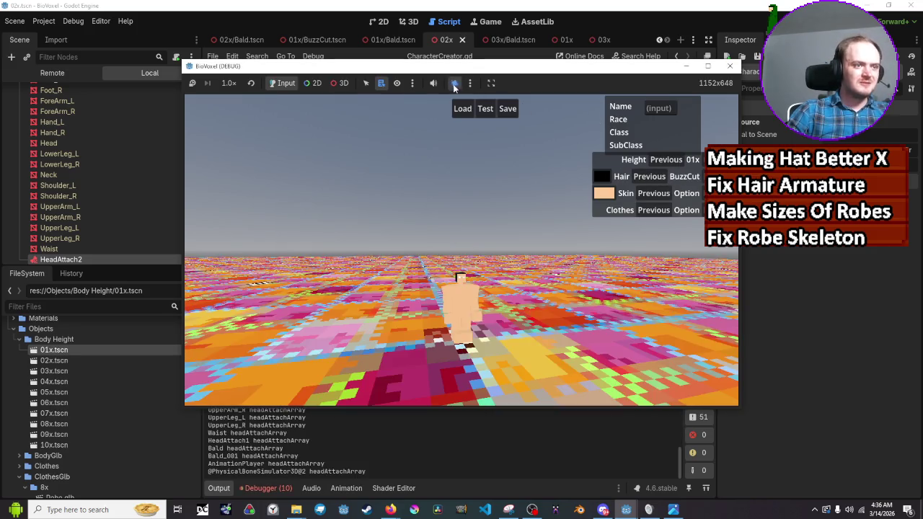
click(339, 83)
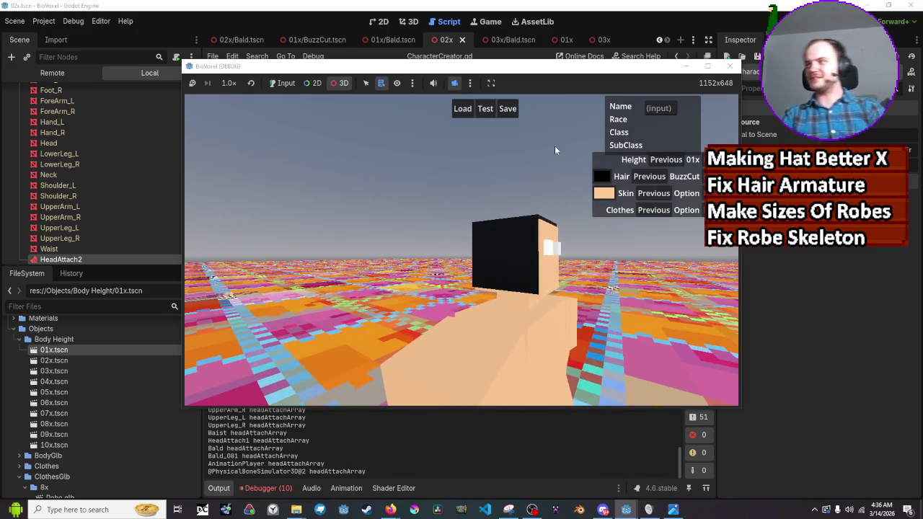
click(729, 67)
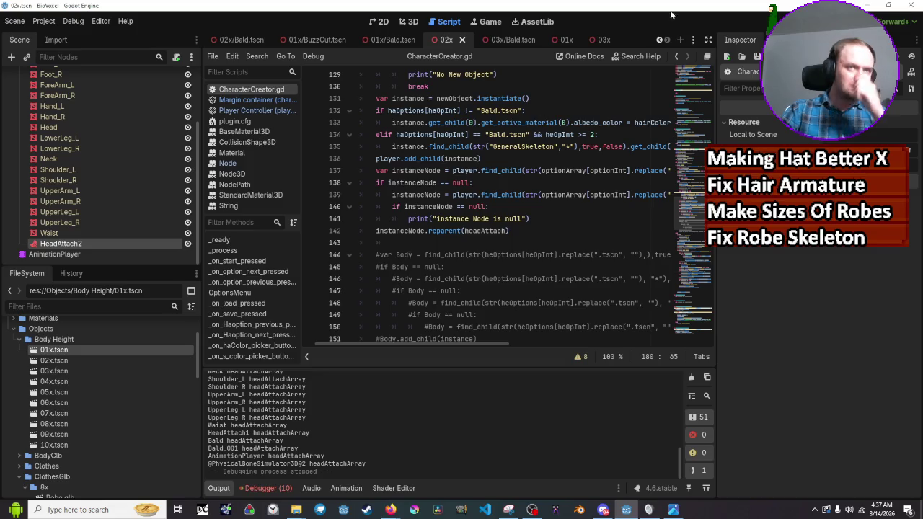
key(F5)
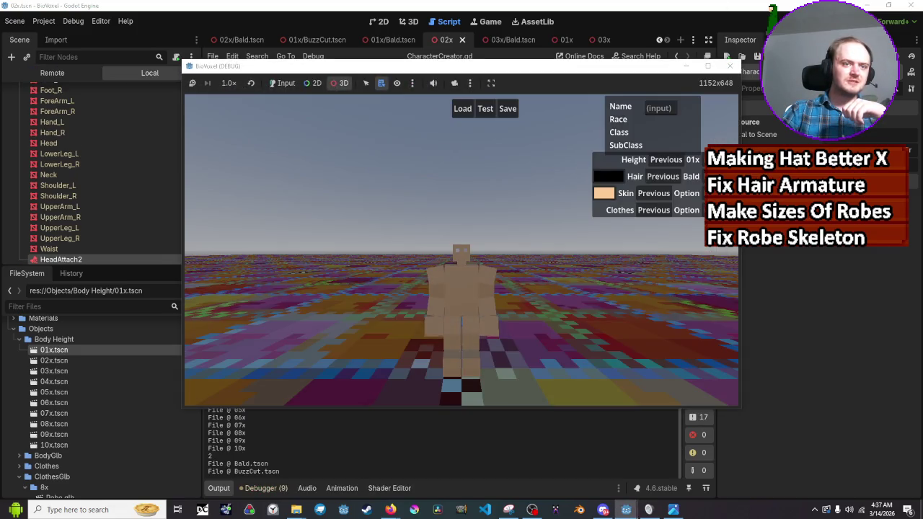
click(282, 83)
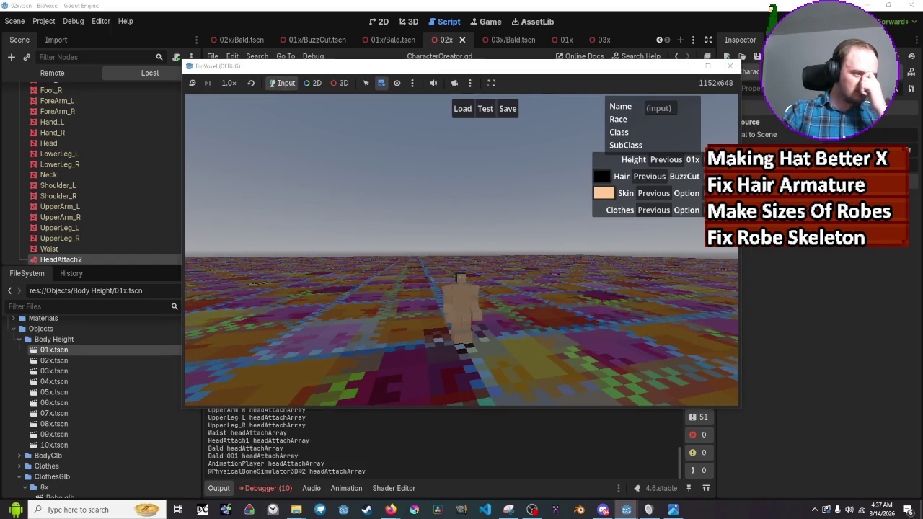
click(667, 160)
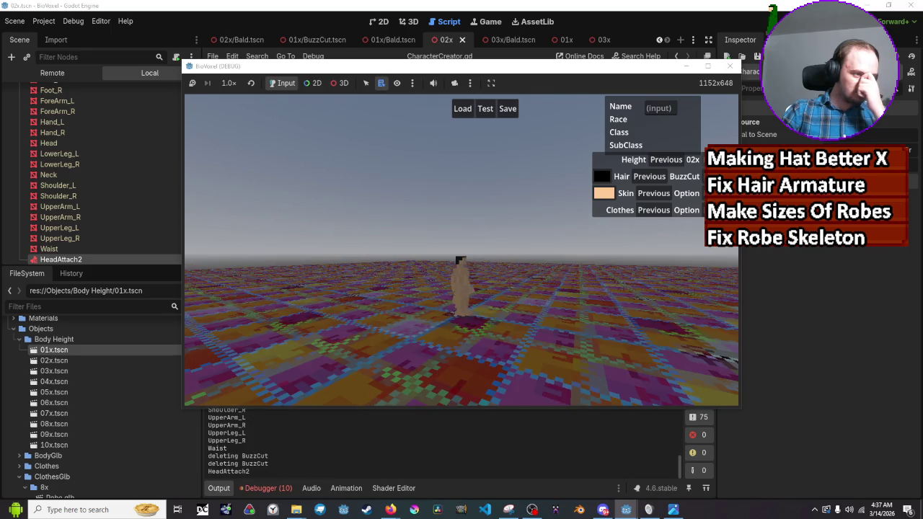
click(668, 160)
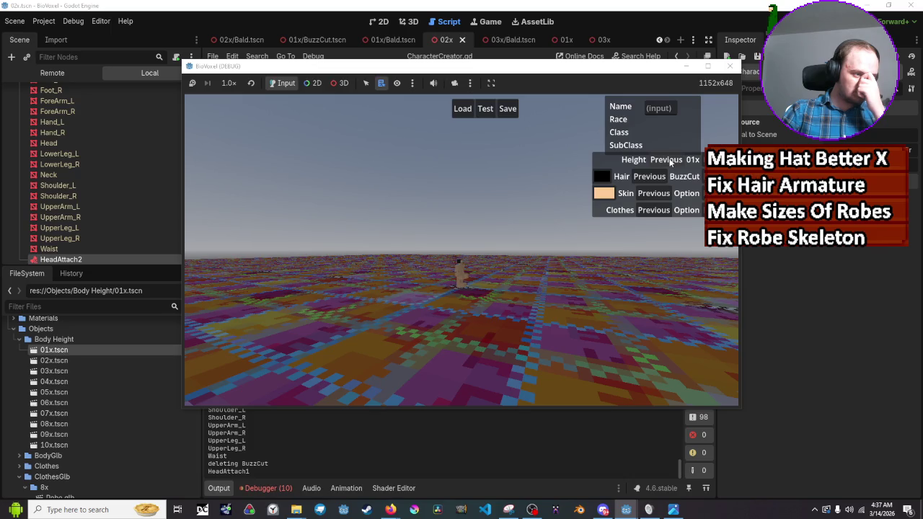
click(669, 160)
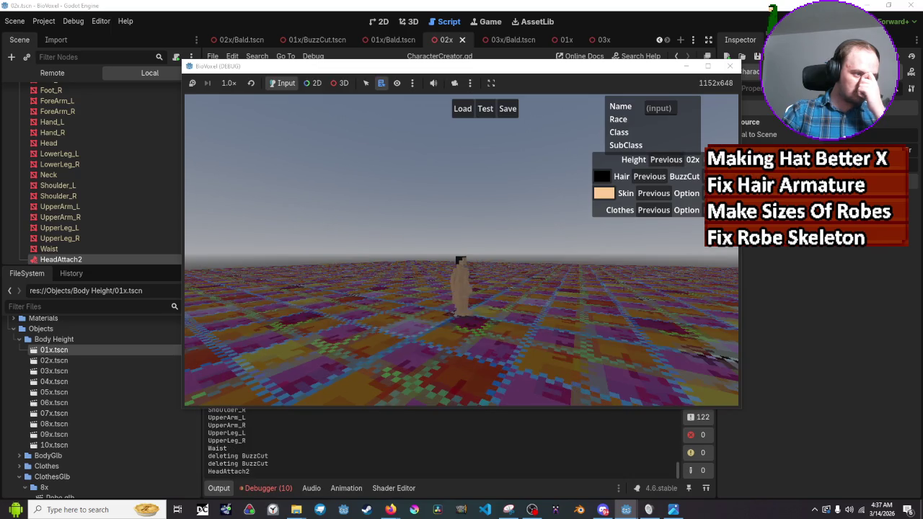
click(717, 159)
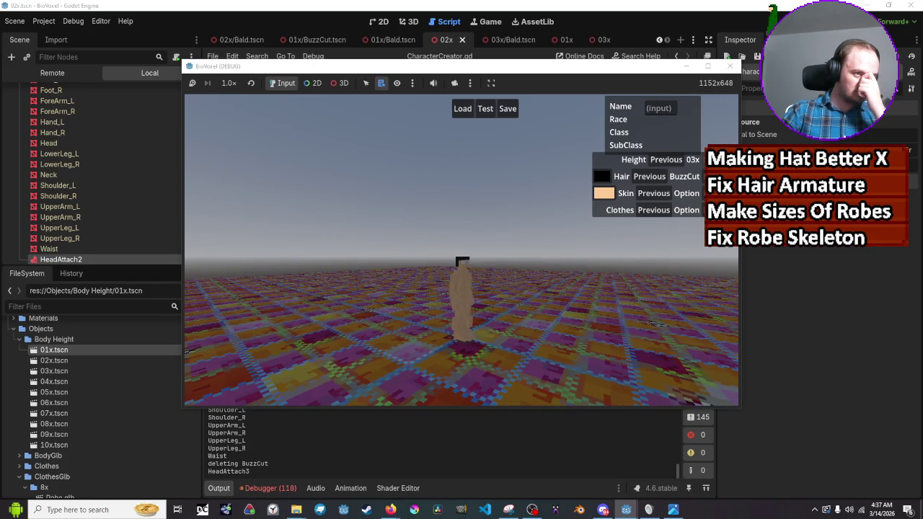
click(666, 160)
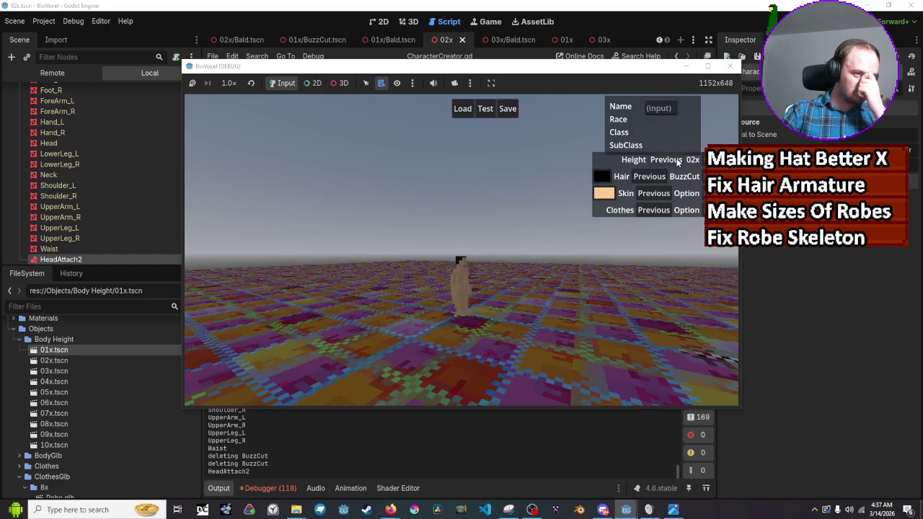
click(676, 160)
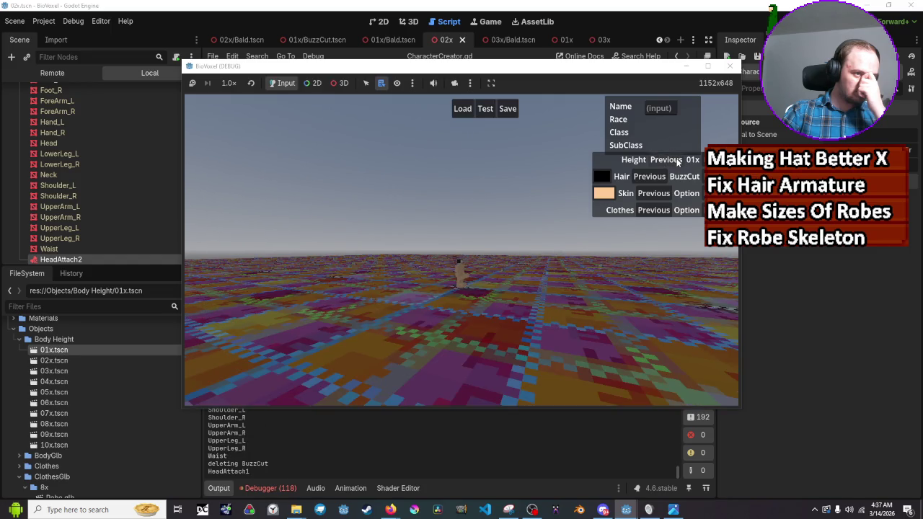
key(F8)
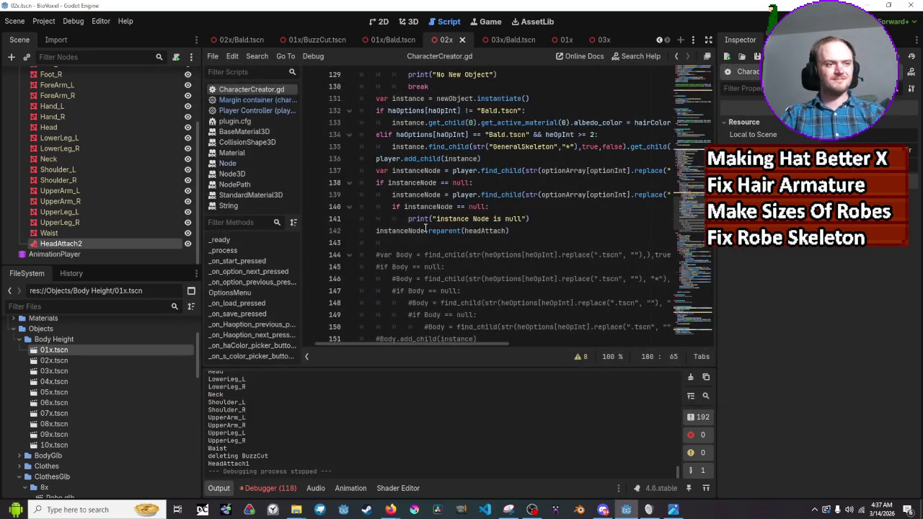
scroll(426, 228, up, 1)
scroll(425, 228, up, 2)
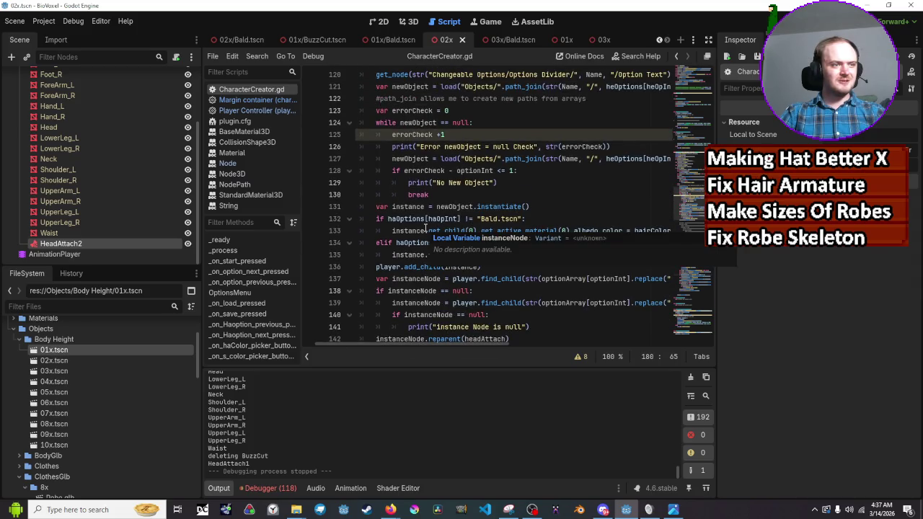
scroll(490, 218, up, 3)
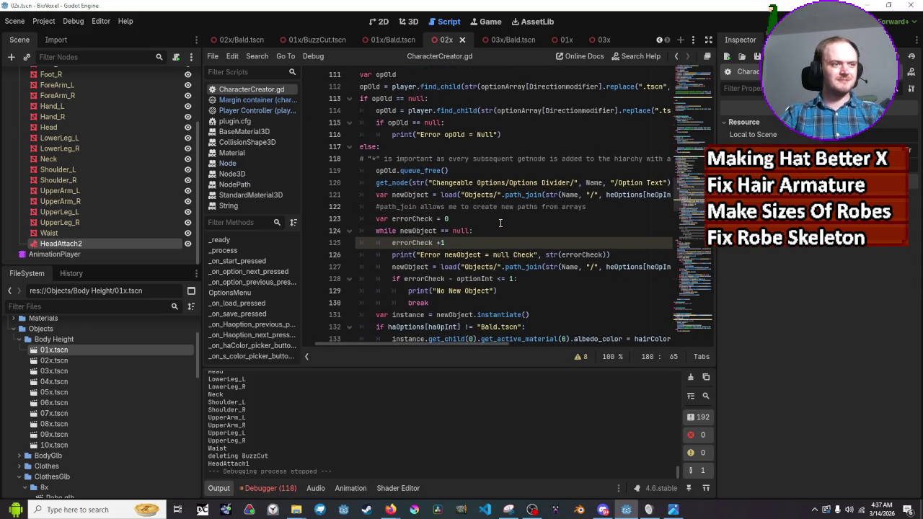
scroll(500, 223, up, 3)
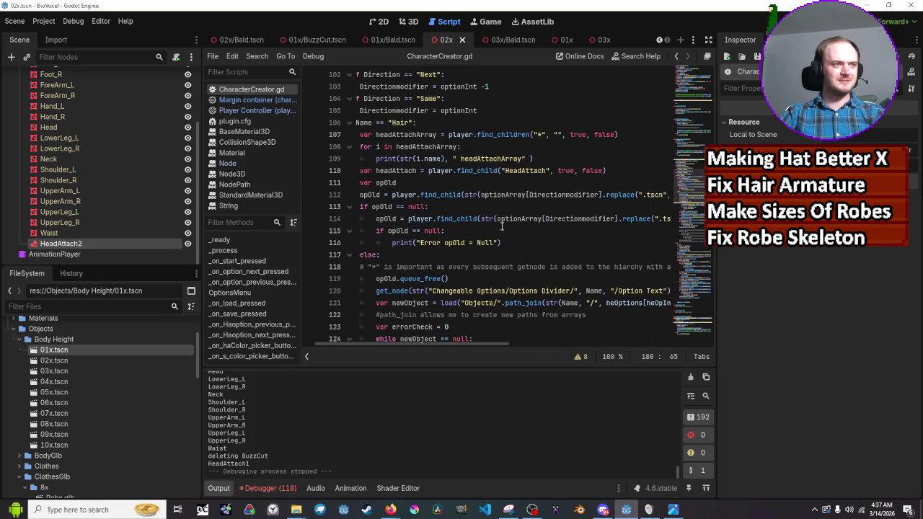
scroll(502, 226, up, 1)
scroll(502, 227, down, 10)
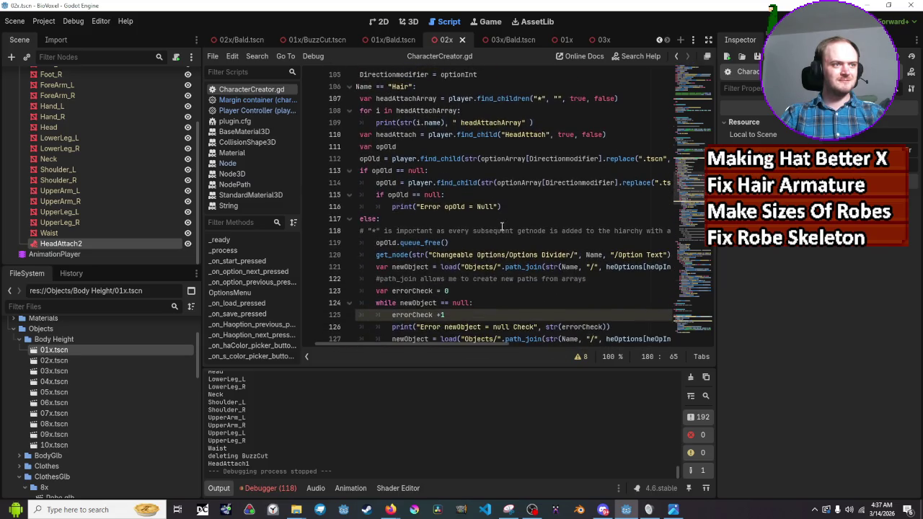
scroll(501, 227, down, 6)
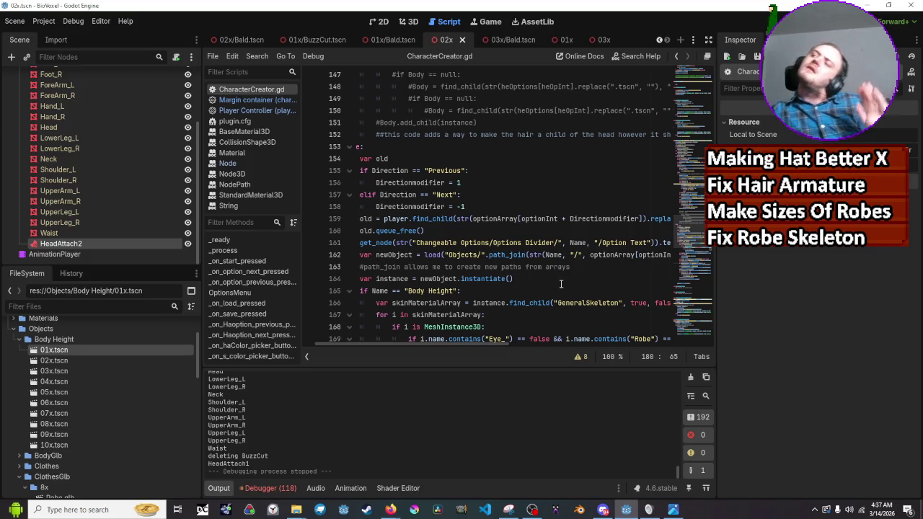
mouse_move(563, 253)
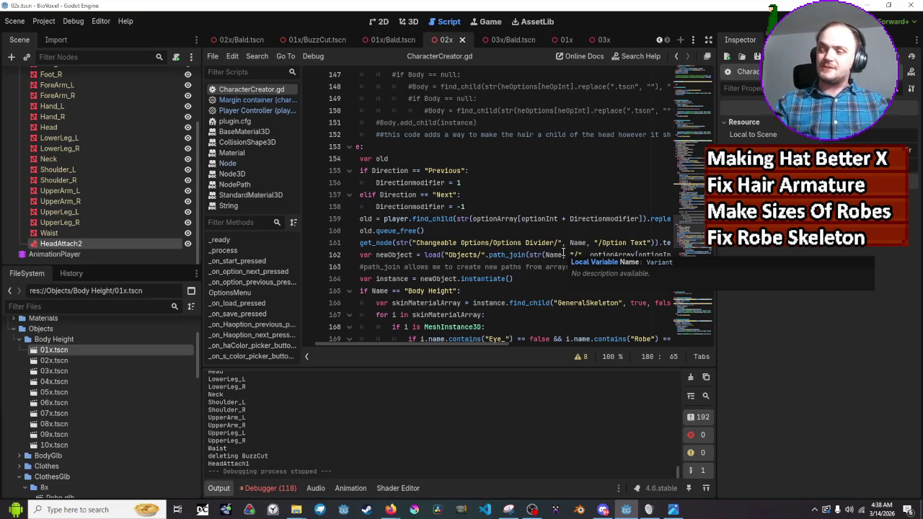
scroll(536, 245, down, 2)
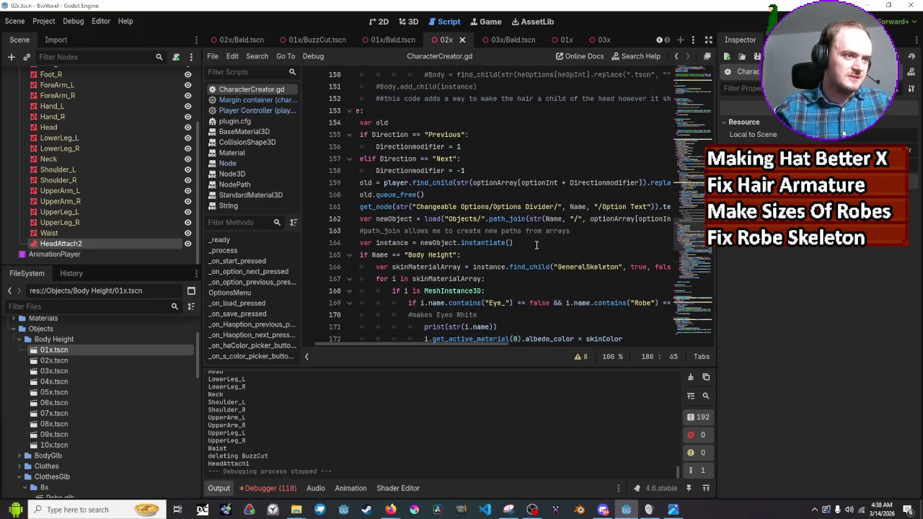
scroll(536, 245, down, 2)
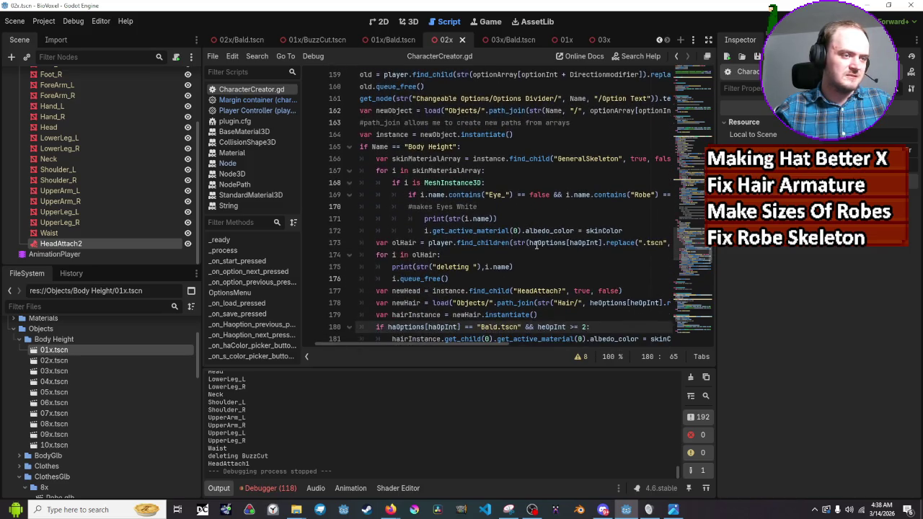
scroll(536, 245, down, 1)
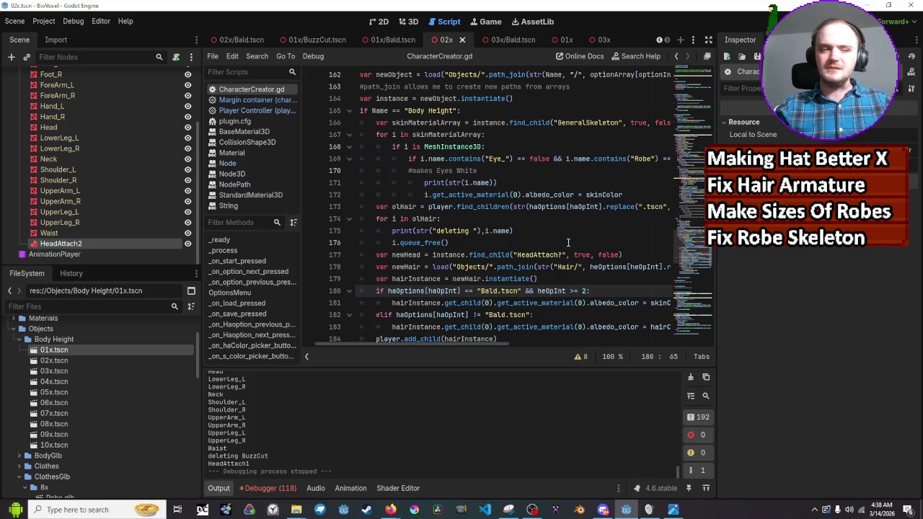
scroll(511, 241, down, 3)
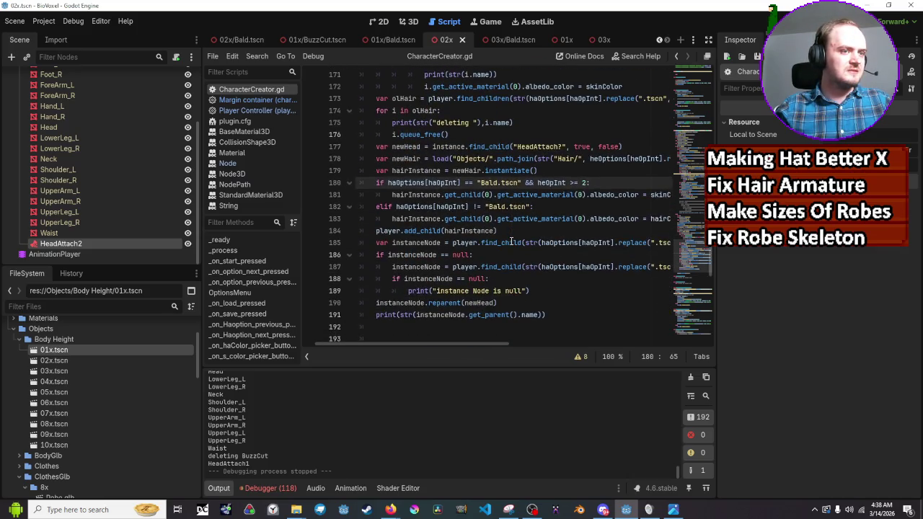
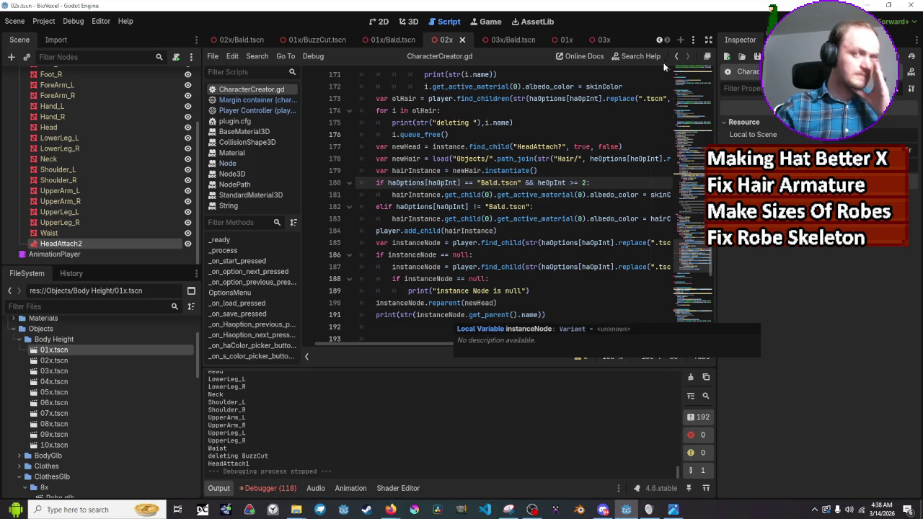
Step: Run the project and cycle the body height through 02x and 03x, ending back on 02x
key(F5)
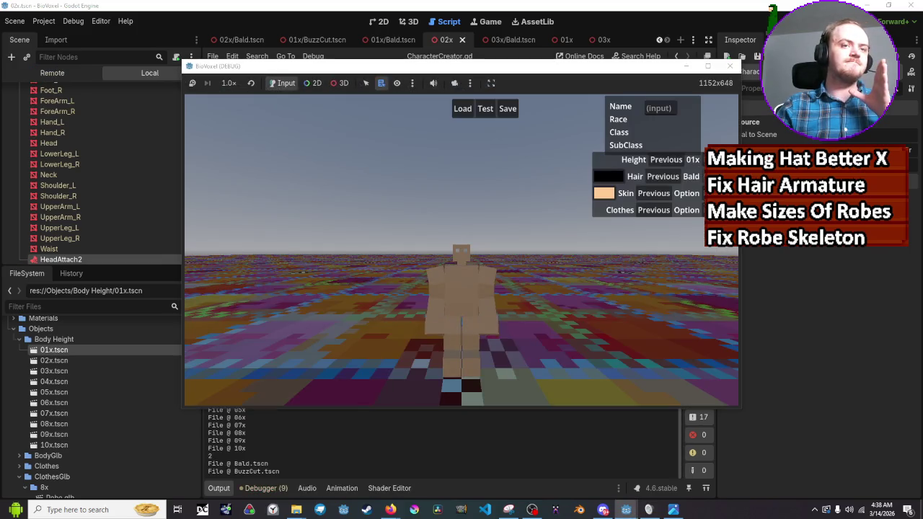
click(672, 159)
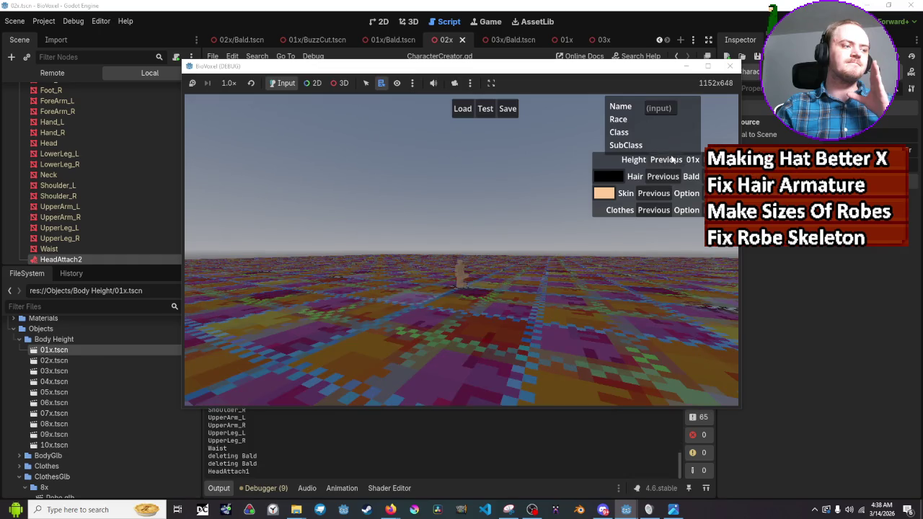
click(671, 159)
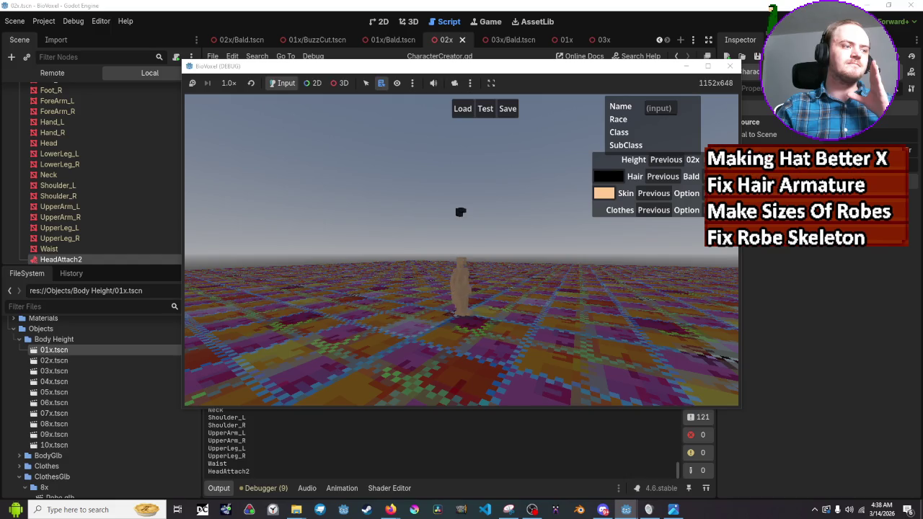
click(666, 159)
click(667, 160)
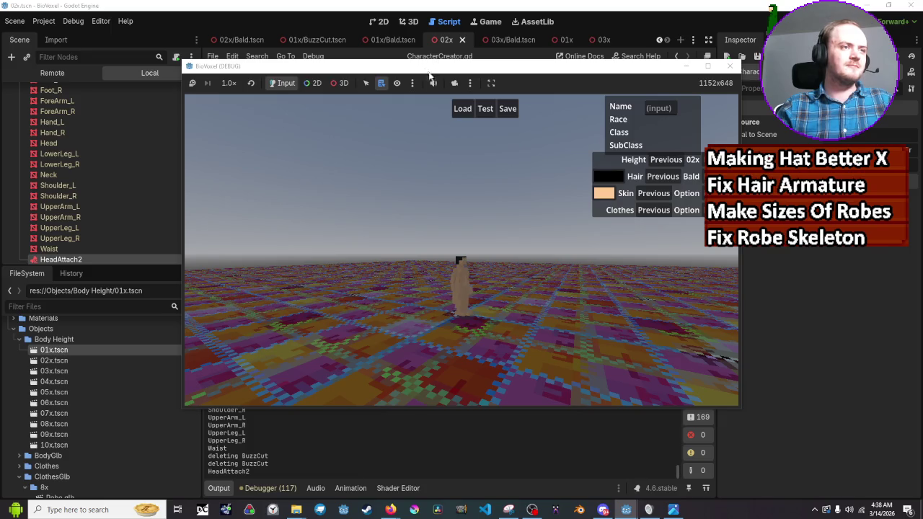
Step: Take over the game camera in free 3D mode and inspect the BuzzCut hair and Head meshes
click(454, 83)
click(343, 84)
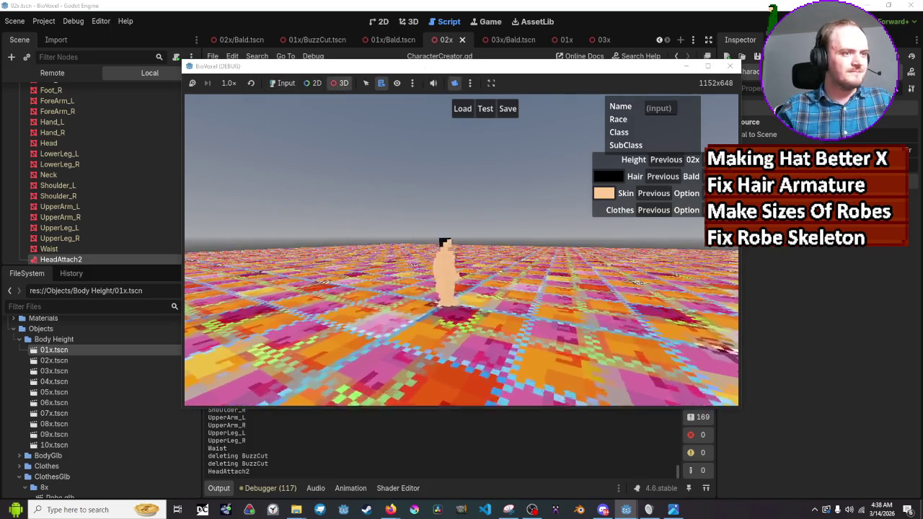
drag(552, 326, 552, 308)
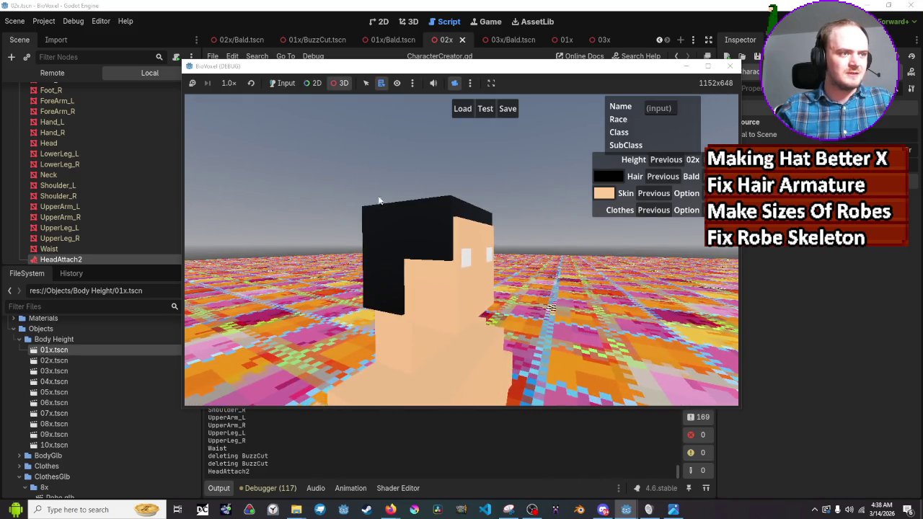
right_click(390, 226)
click(407, 232)
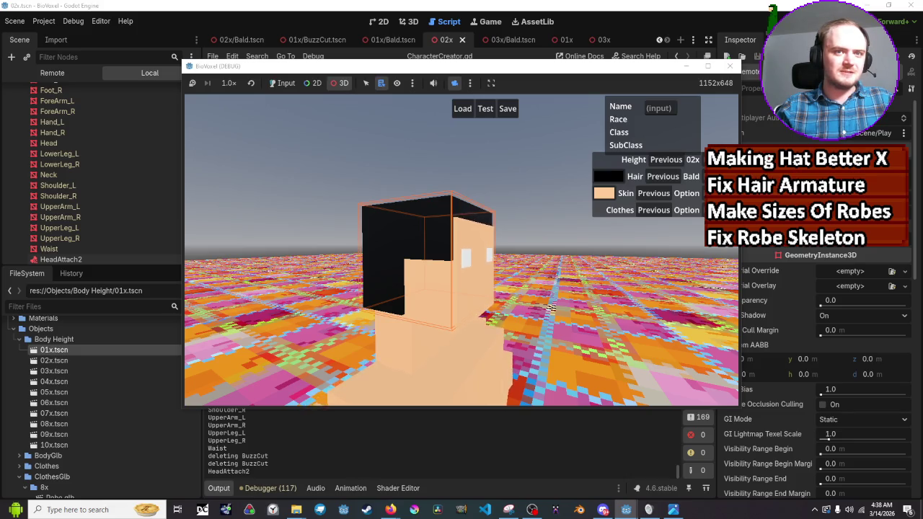
right_click(464, 260)
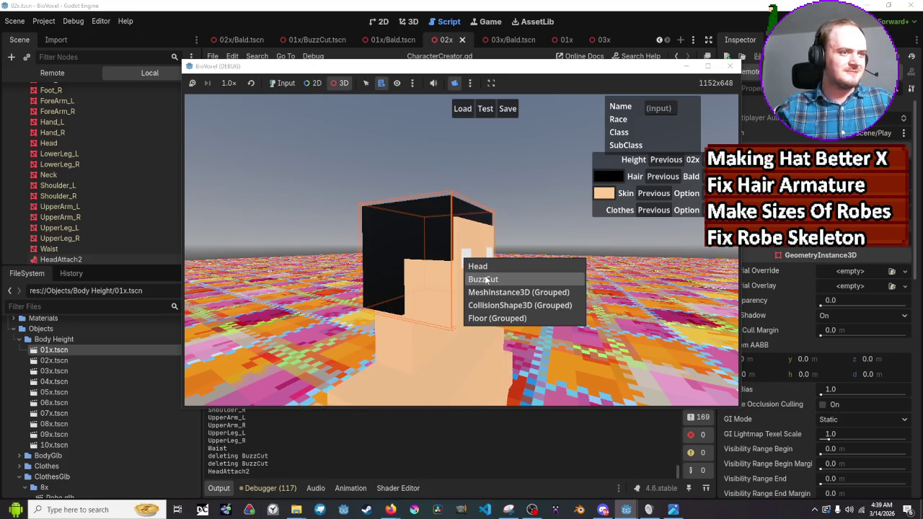
click(488, 267)
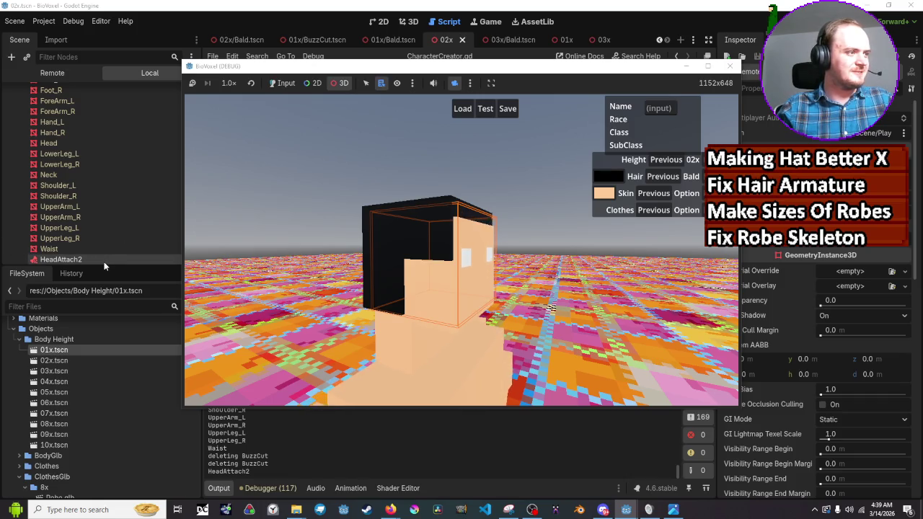
Step: Restart the game, give the character BuzzCut hair at heights 02x and 03x, then stop it
click(729, 66)
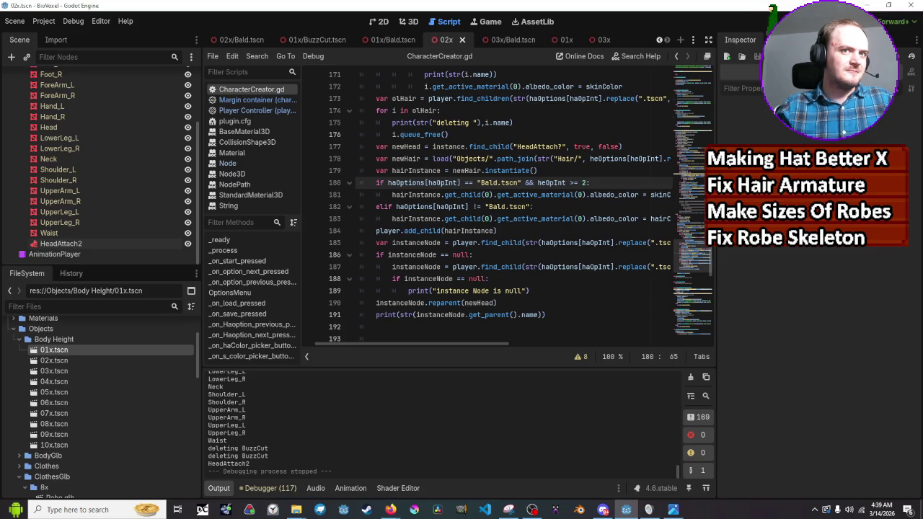
click(796, 20)
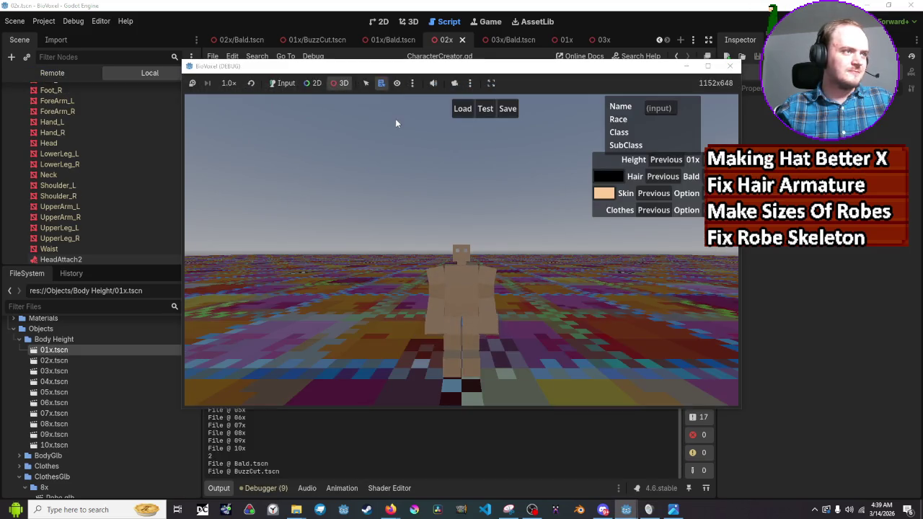
click(274, 82)
click(703, 176)
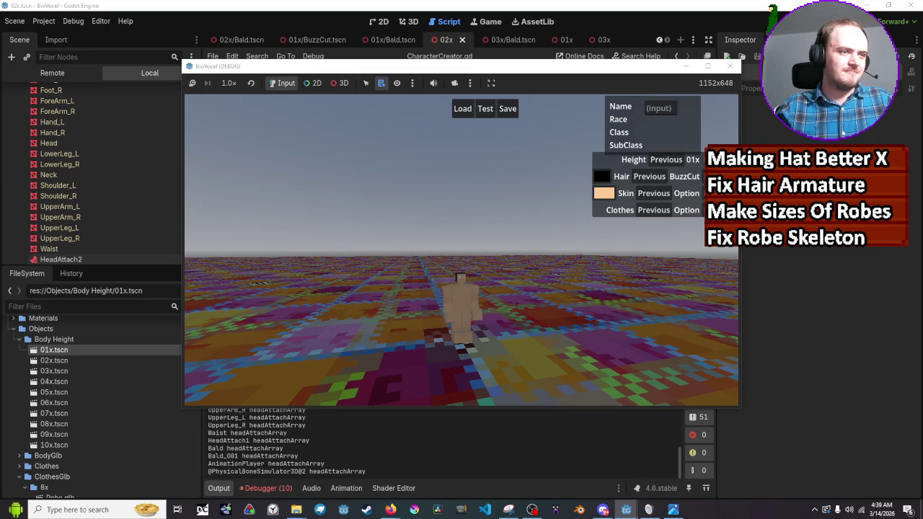
click(710, 159)
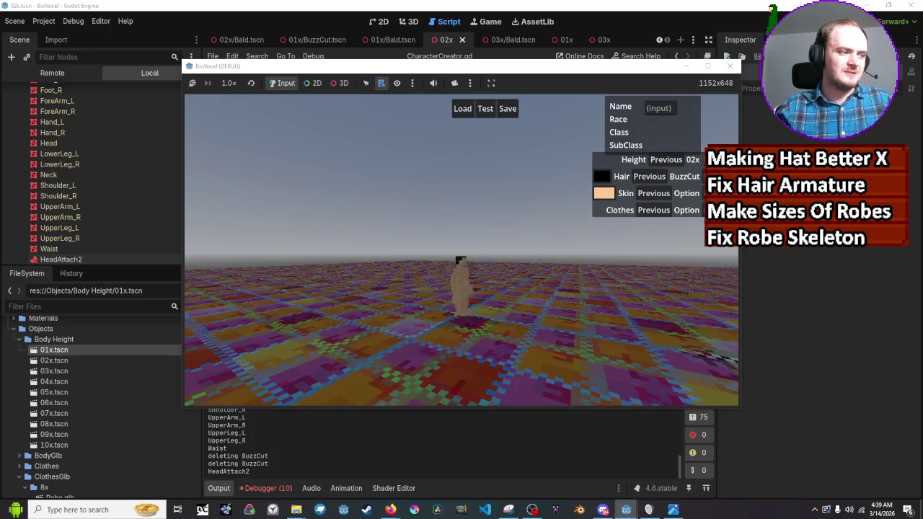
click(710, 160)
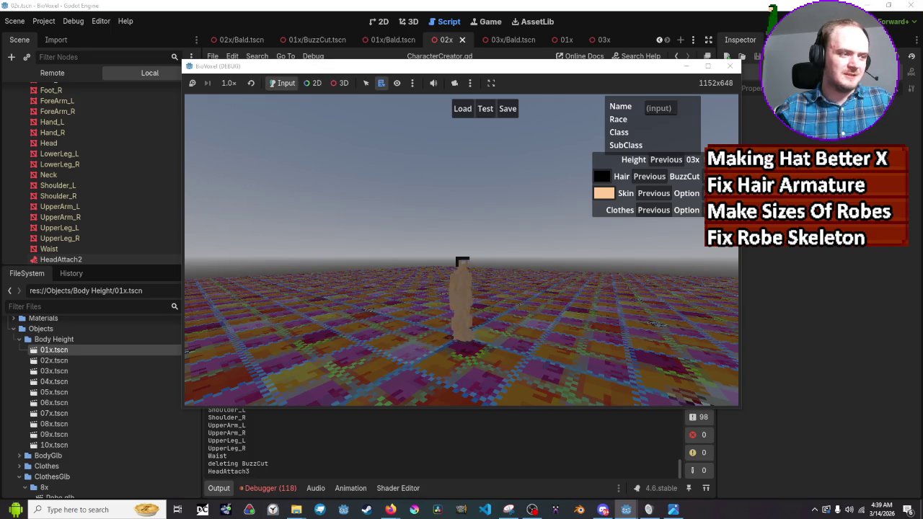
click(736, 66)
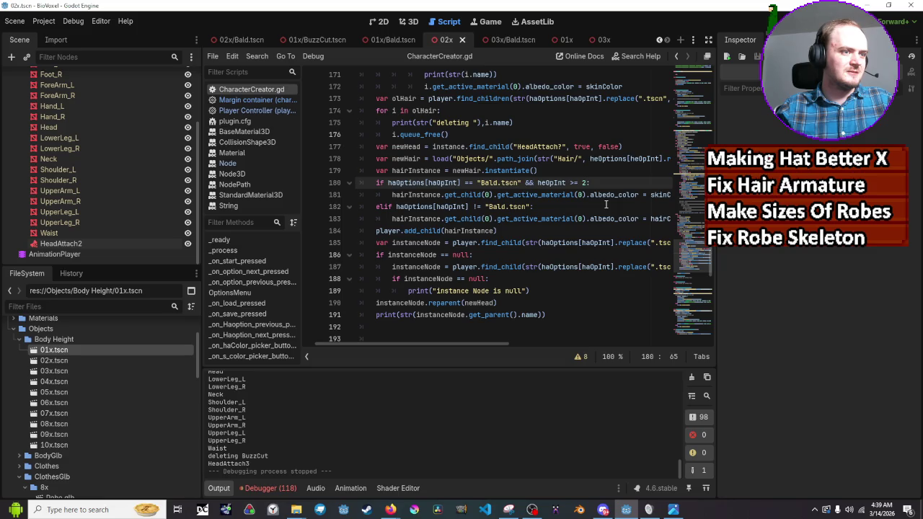
Step: Rename the HeadAttach2 node in the 02x scene to HeadAttach02x
scroll(606, 205, down, 1)
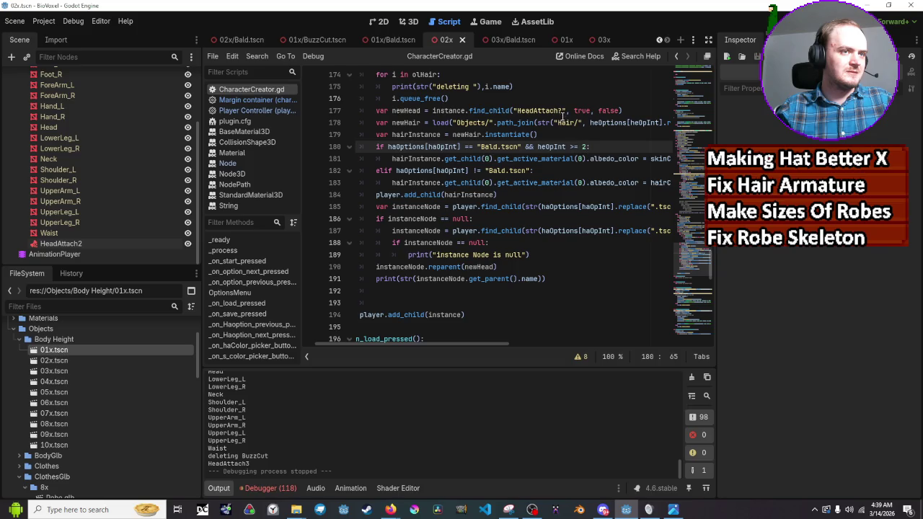
scroll(566, 137, up, 1)
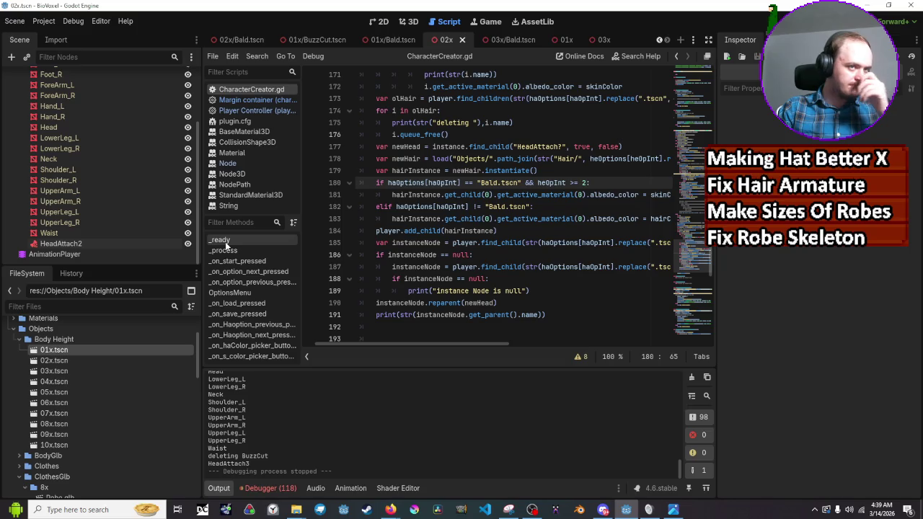
double_click(110, 242)
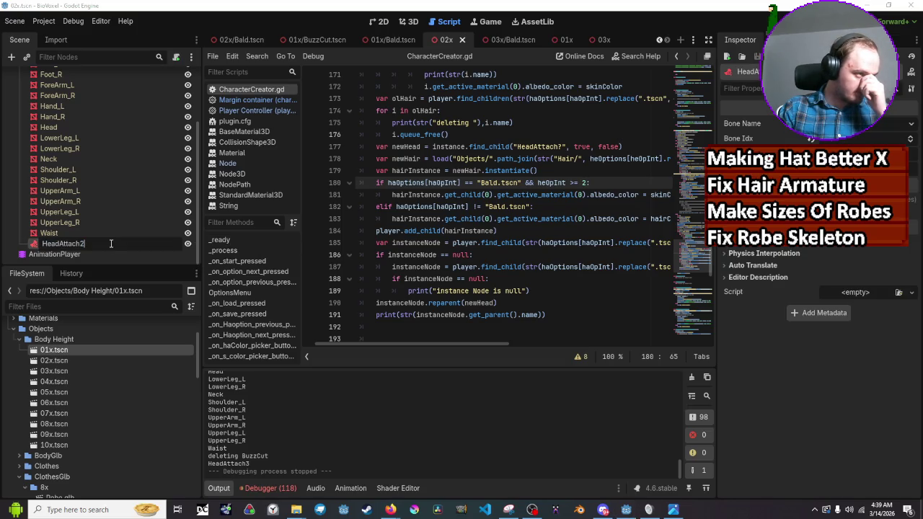
key(Escape)
key(BackSpace)
text(02)
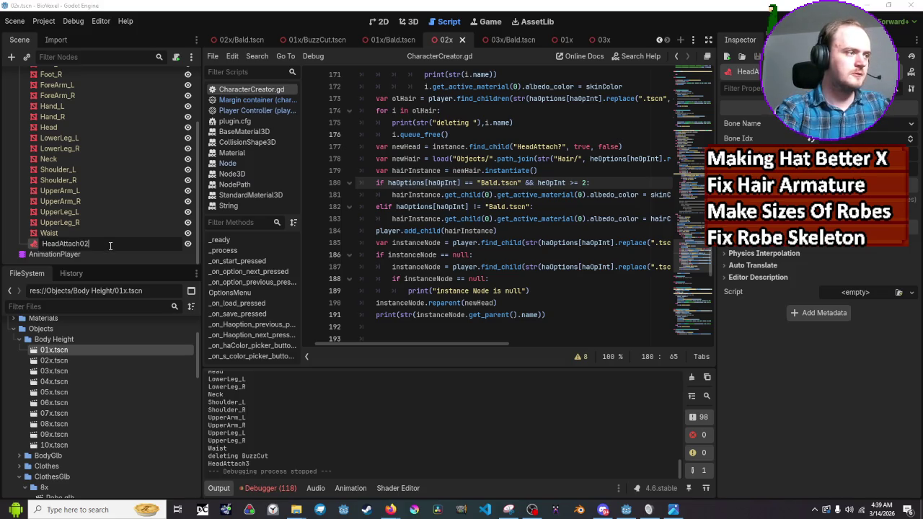
text(x)
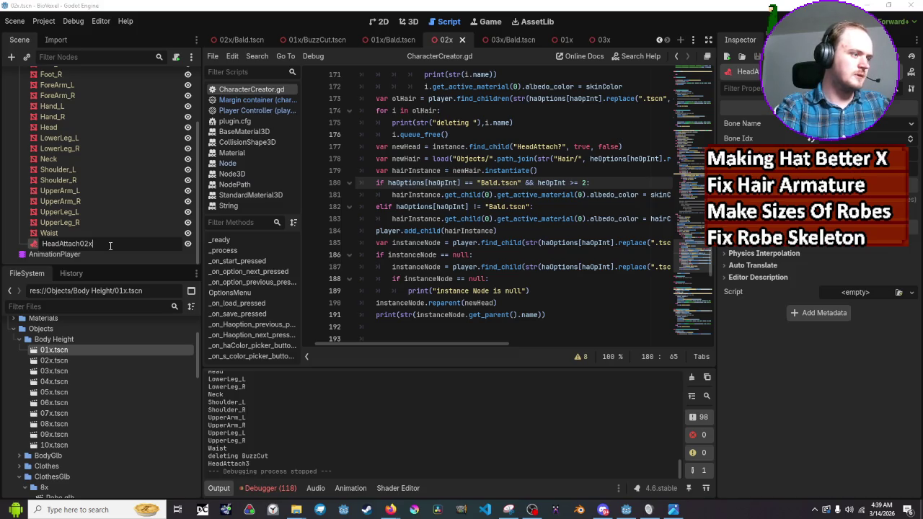
key(Return)
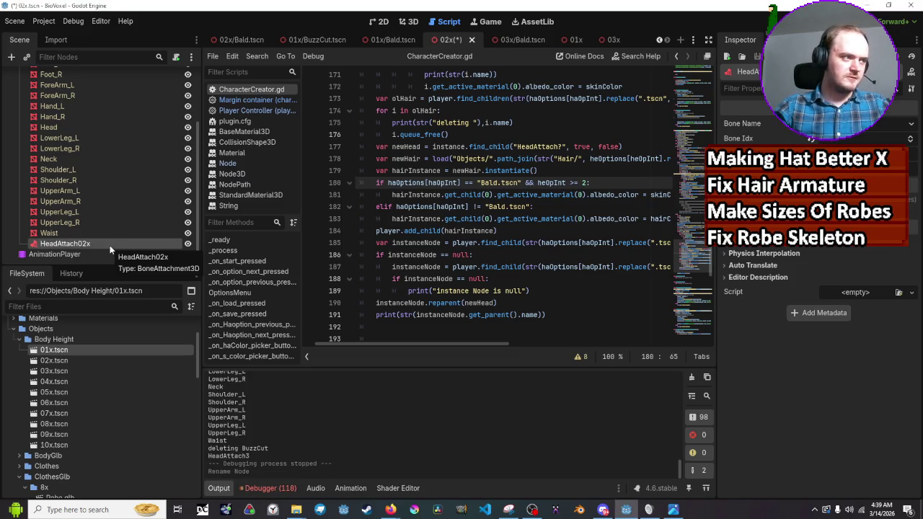
click(563, 149)
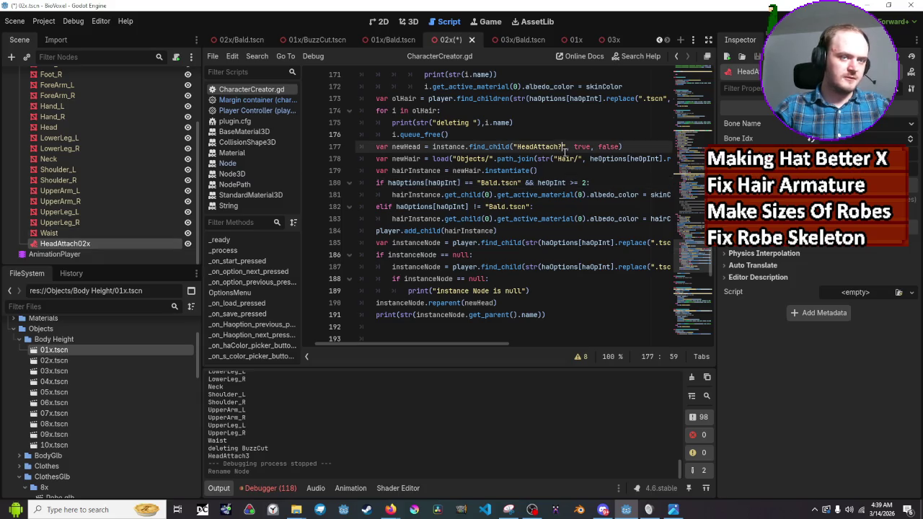
Step: On line 177, replace the ? wildcard lookup with str("HeadAttach",
key(BackSpace)
key(BackSpace)
key(BackSpace)
key(BackSpace)
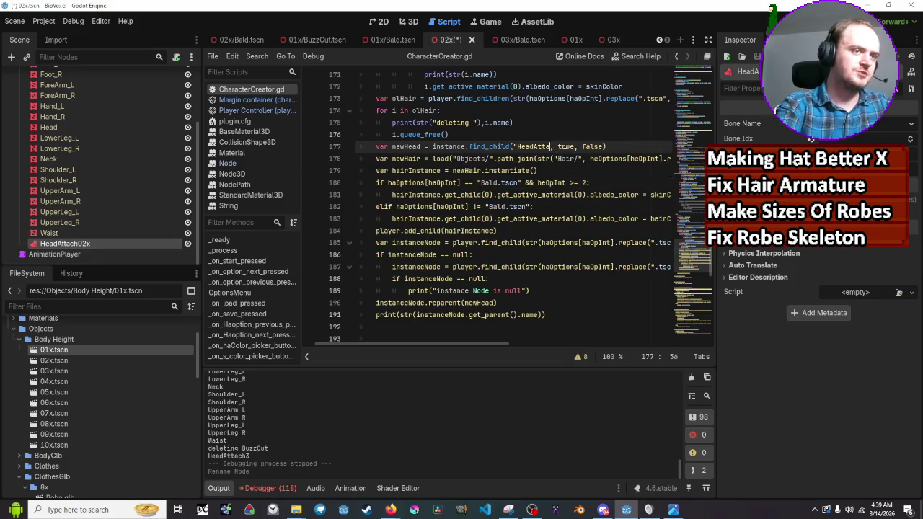
text(str)
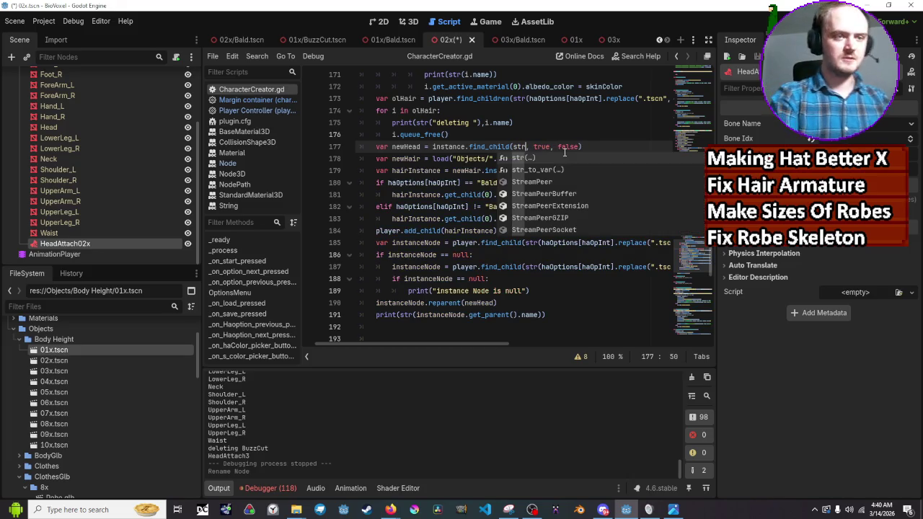
key(Return)
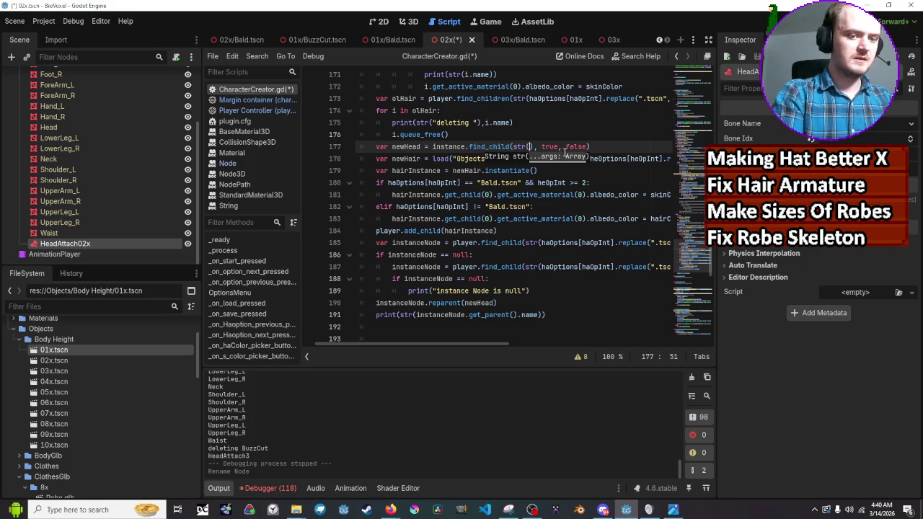
text("headatt)
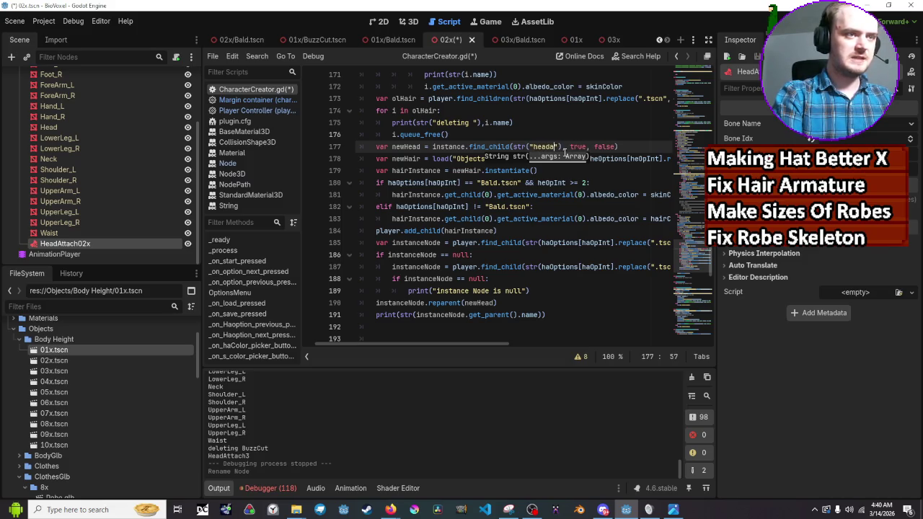
text(ach)
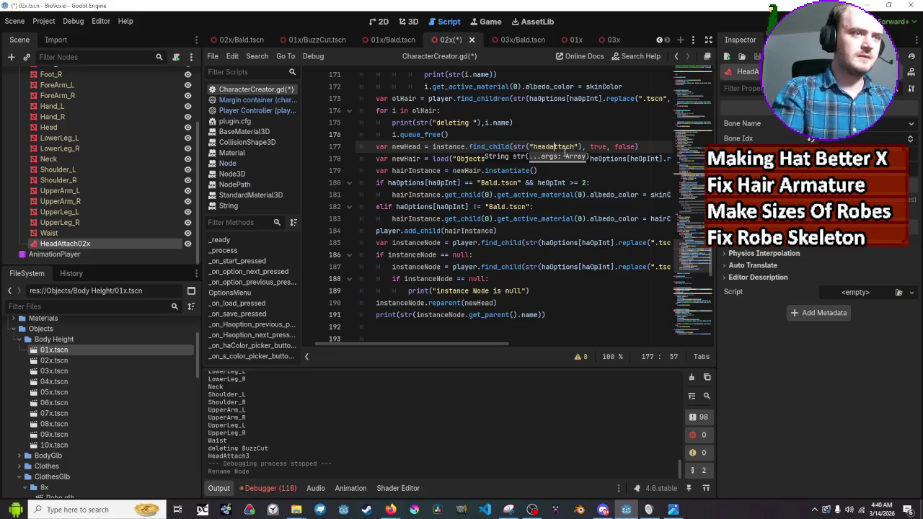
key(BackSpace)
text(A)
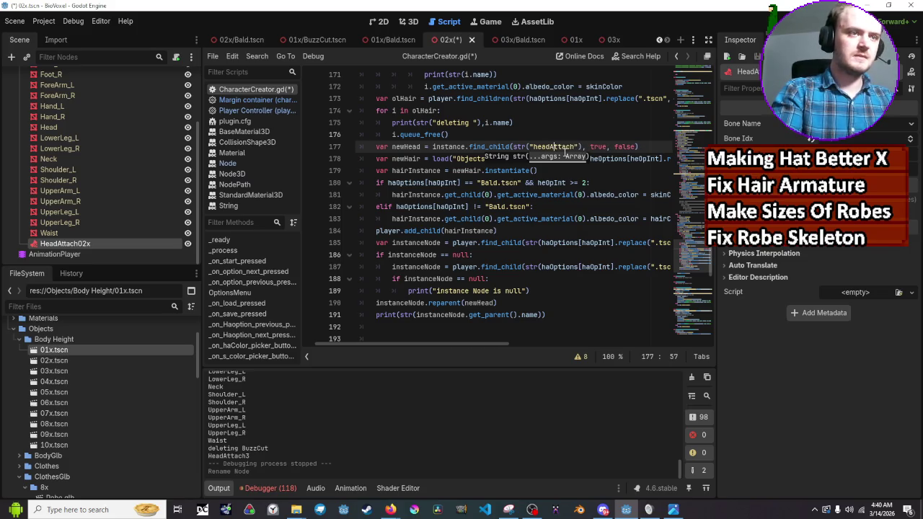
key(BackSpace)
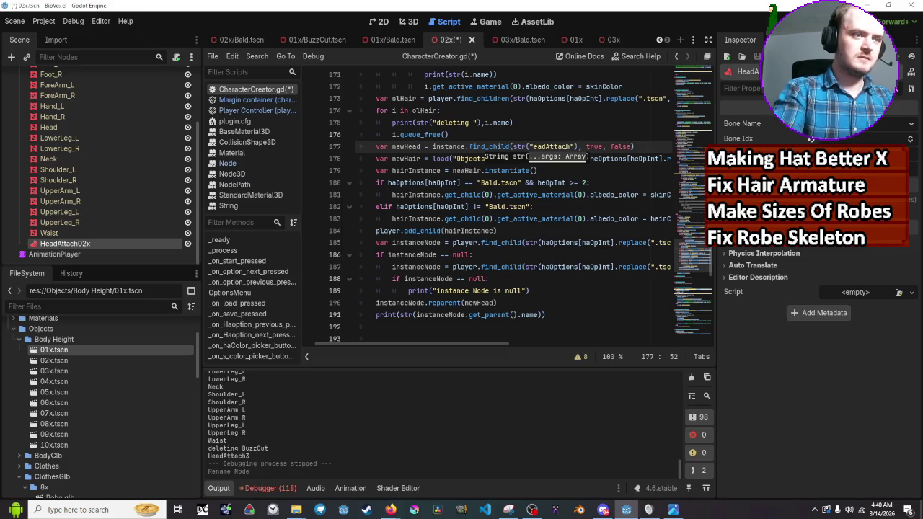
text(H)
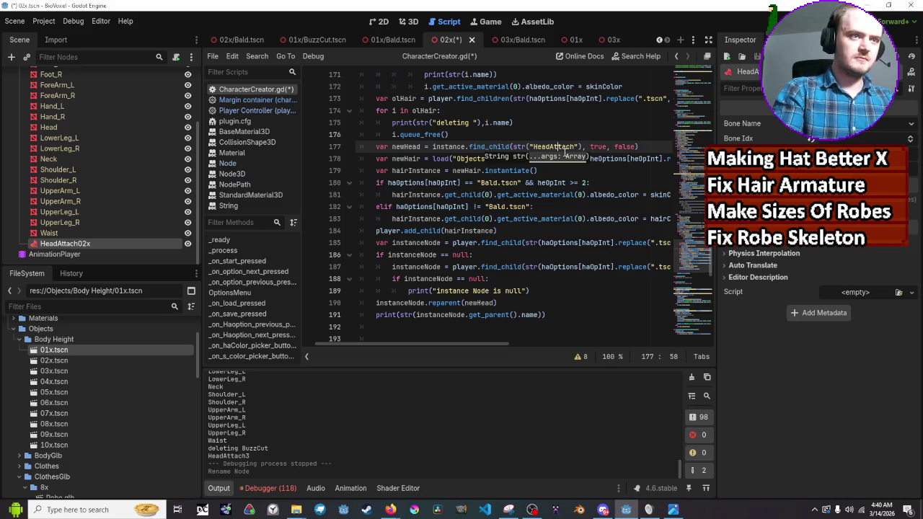
text(,)
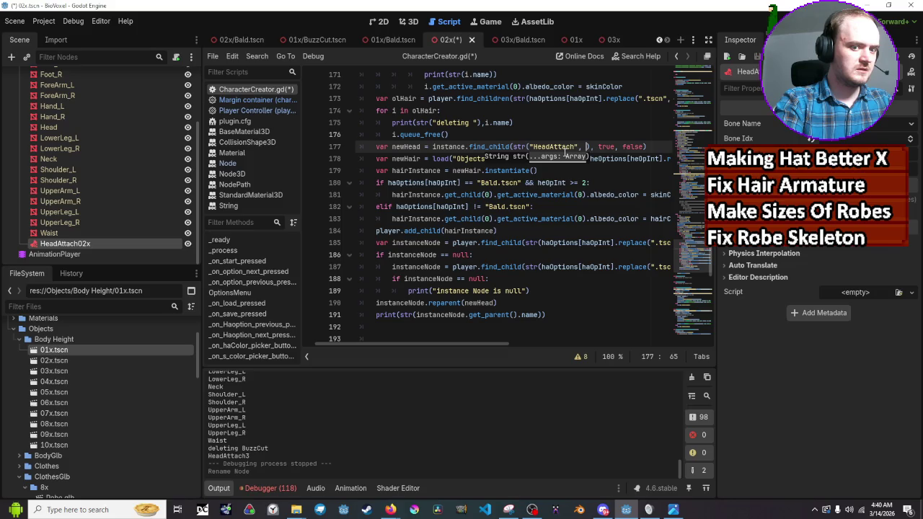
Step: Append str(heOptions[heOpInt] as the second argument of the HeadAttach lookup
text(str()
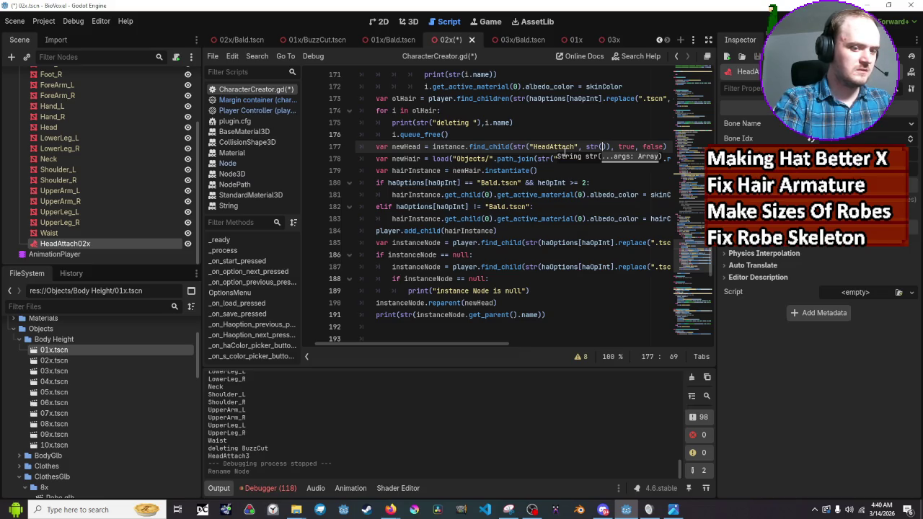
text(heoptions)
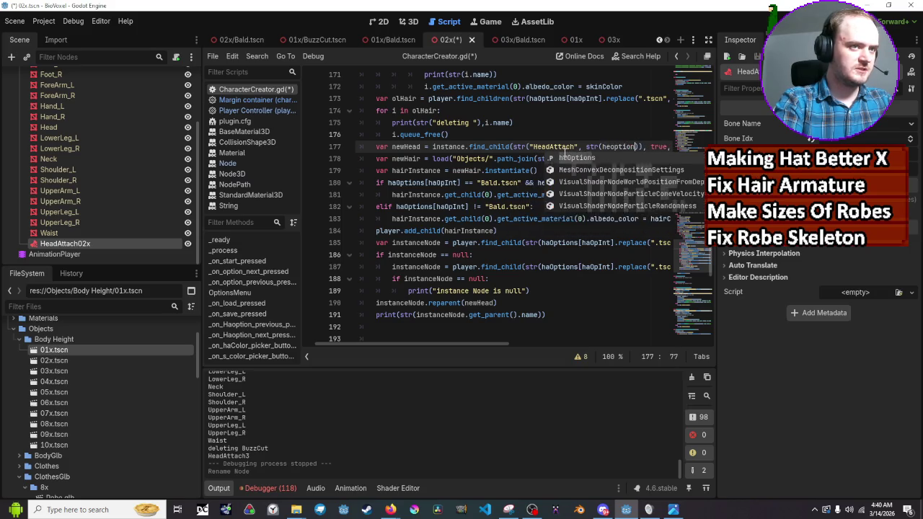
key(Return)
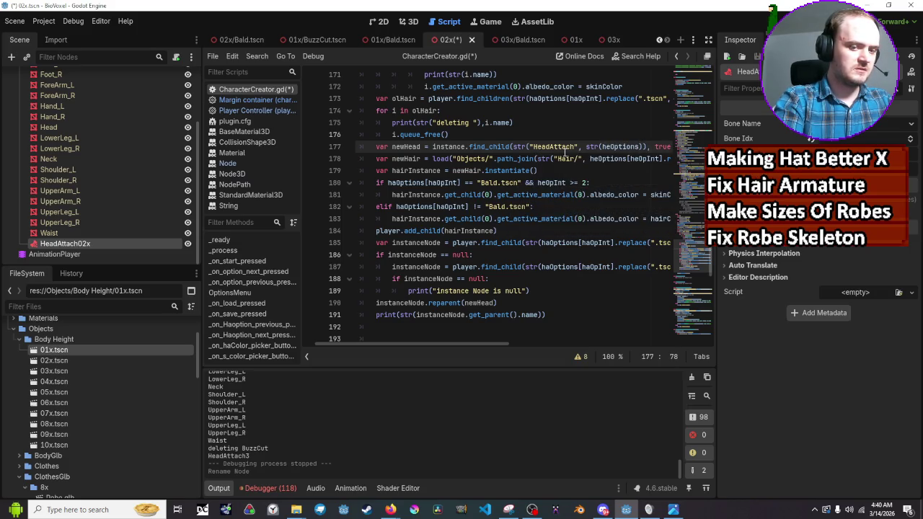
text([heopIn)
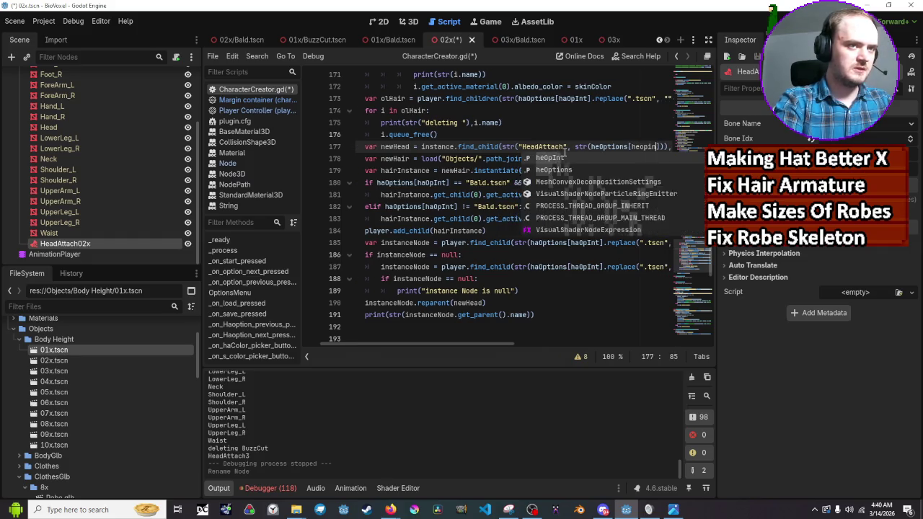
text(t)
key(Return)
Step: Add .replace(".tscn","*") after heOpInt] and save CharacterCreator.gd
key(Right)
key(Right)
key(Right)
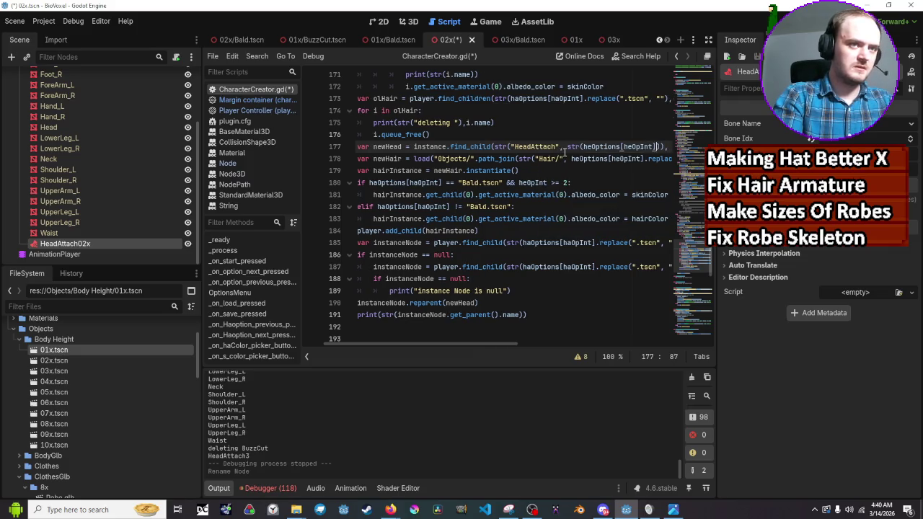
key(Left)
key(Left)
key(Left)
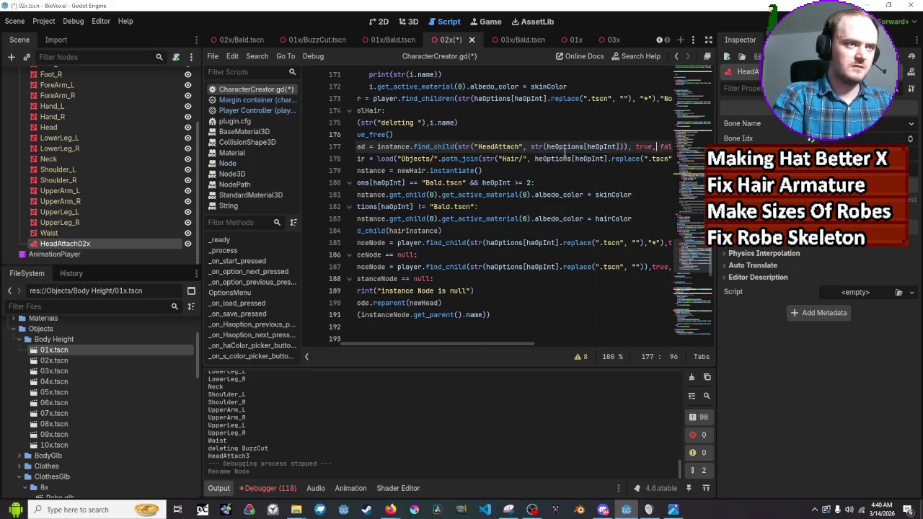
key(Right)
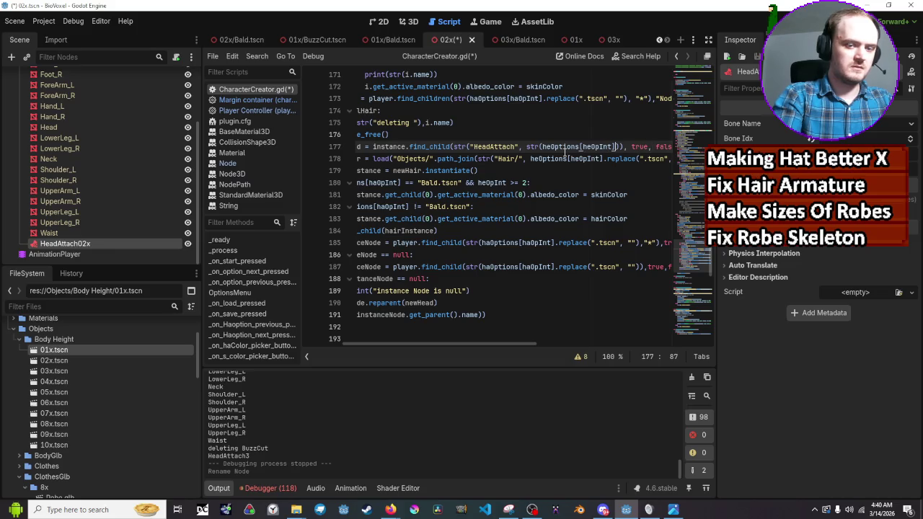
text(.replace(.tsc)
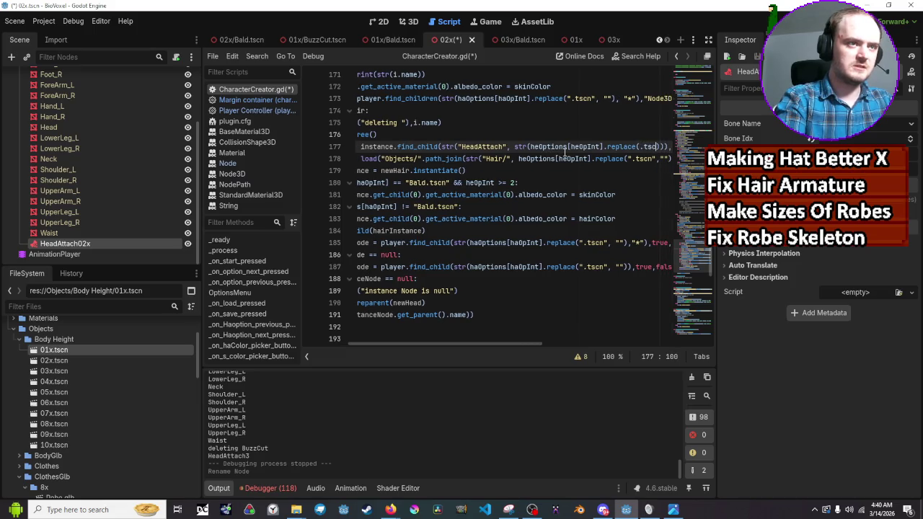
text(n)
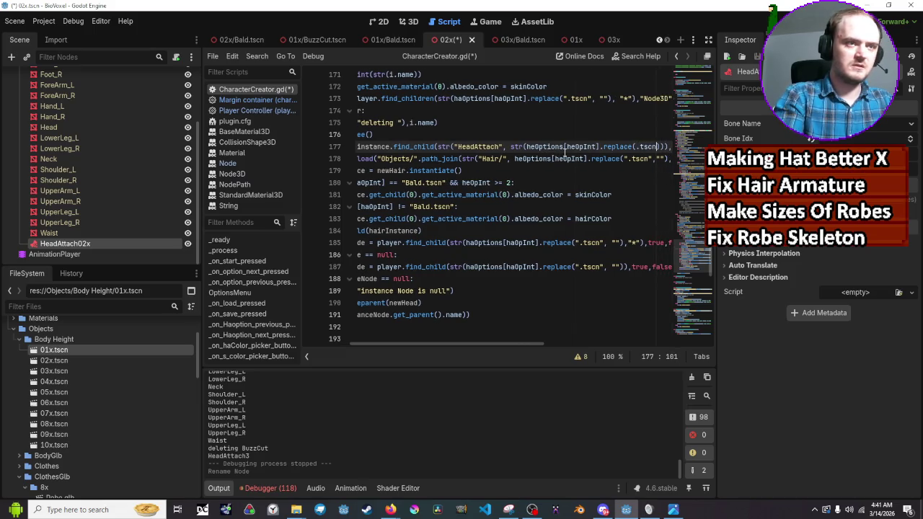
key(BackSpace)
key(BackSpace)
key(BackSpace)
text(".)
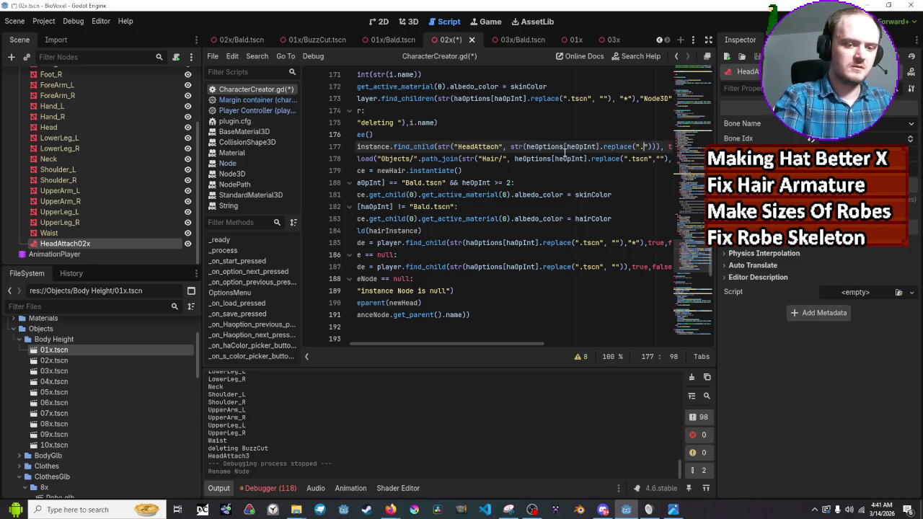
text(tscn)
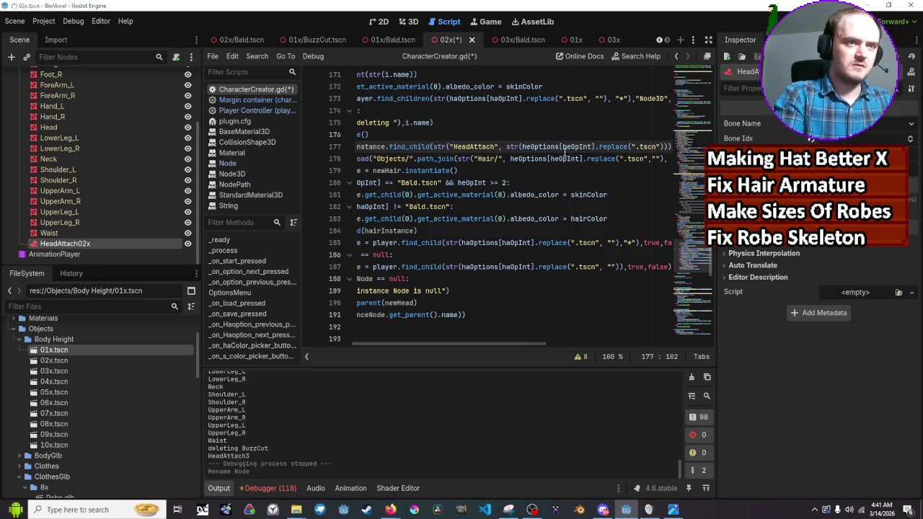
text(")
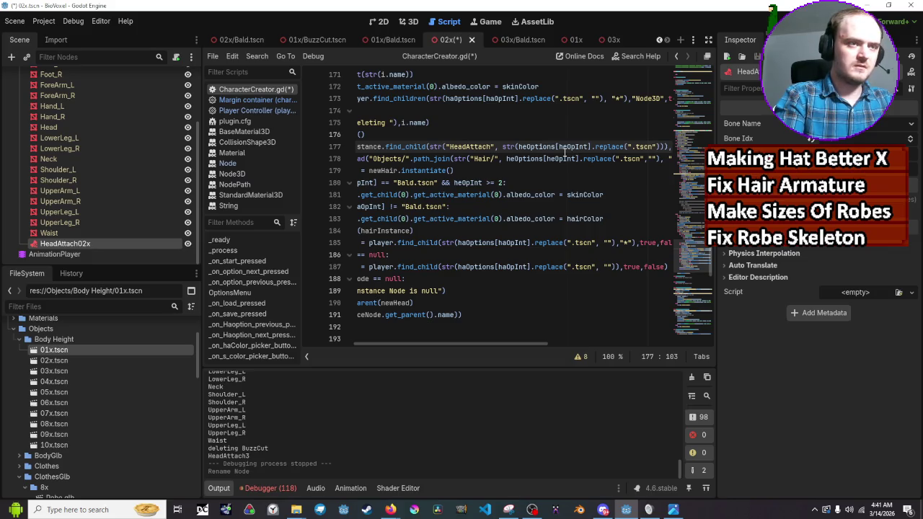
text(, )
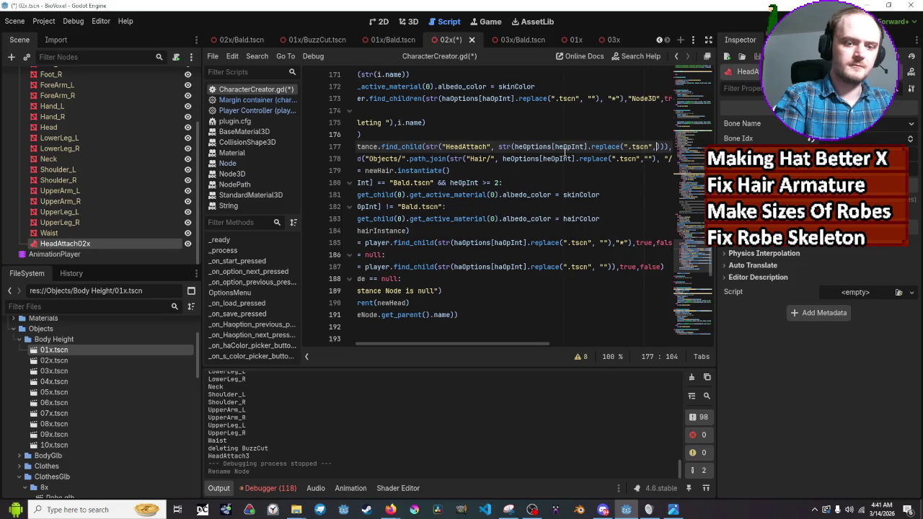
text(")
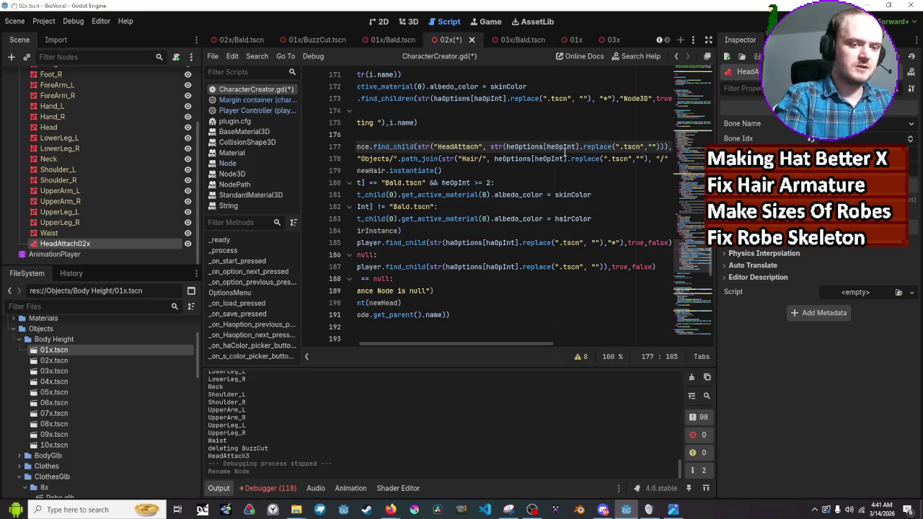
text(*)
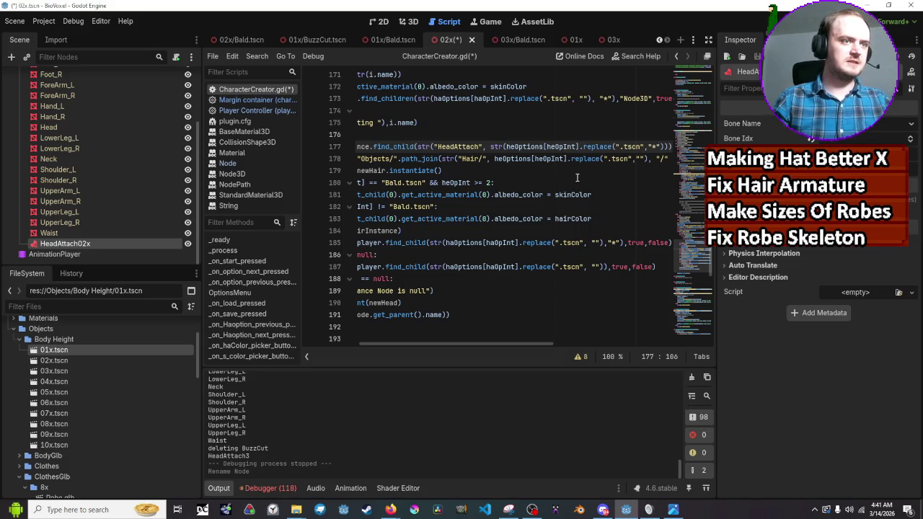
click(577, 178)
key(ctrl+s)
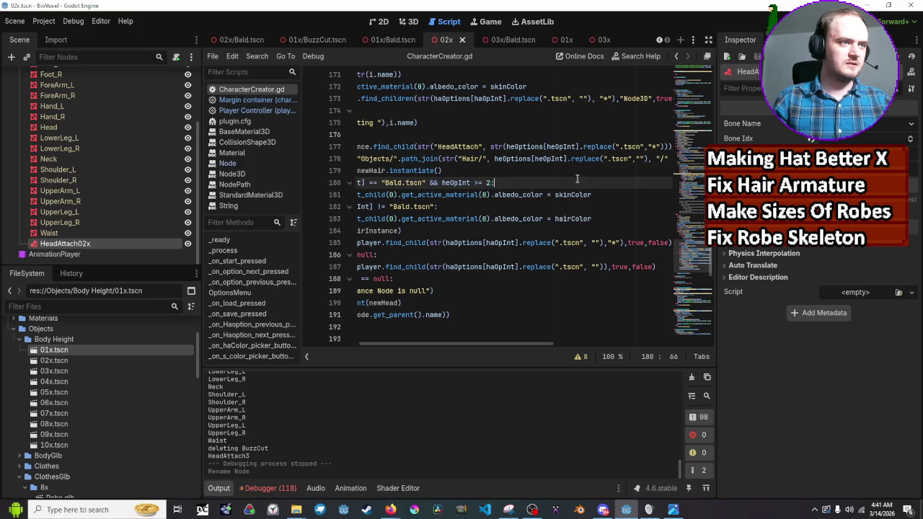
Step: Run the game, set height to 01x, swap the hair between Bald and BuzzCut, then stop
key(F5)
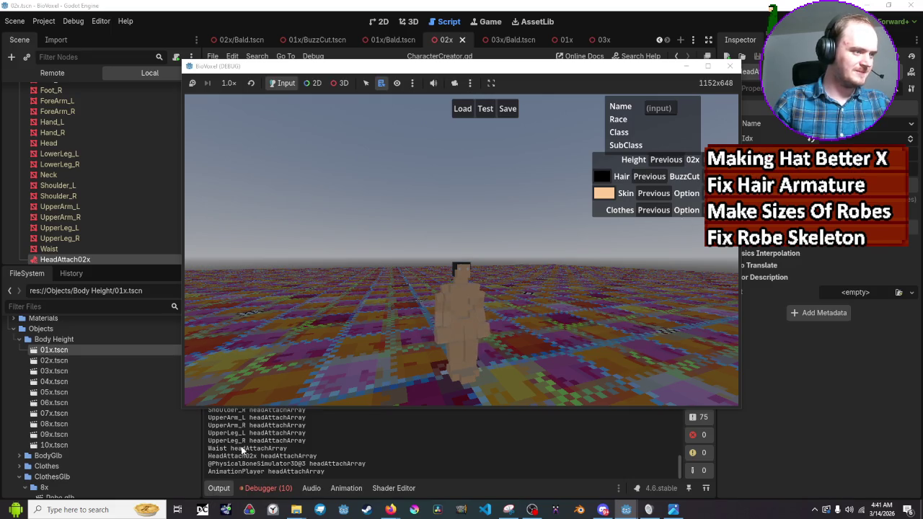
scroll(360, 438, up, 5)
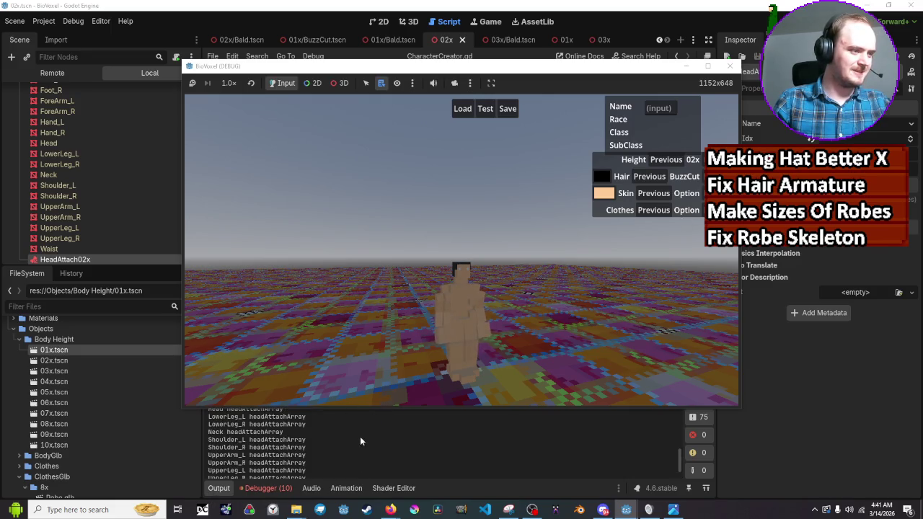
scroll(361, 440, up, 3)
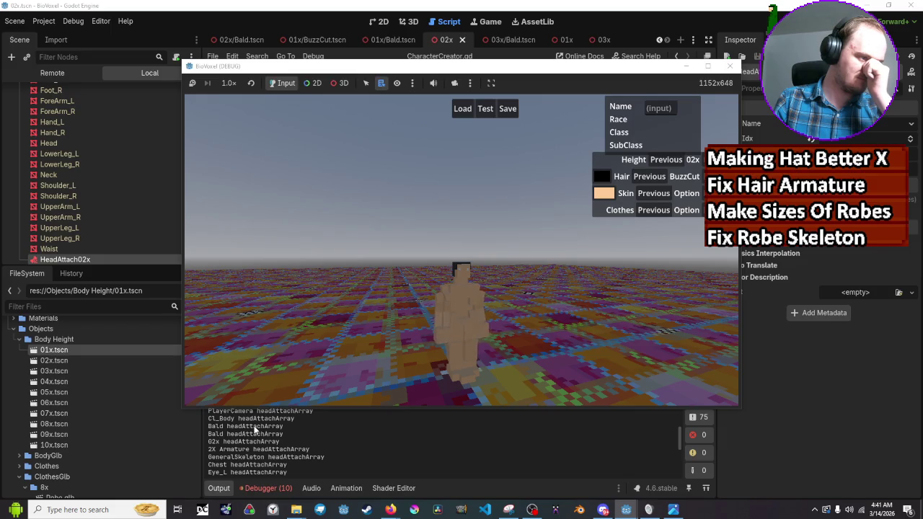
click(666, 160)
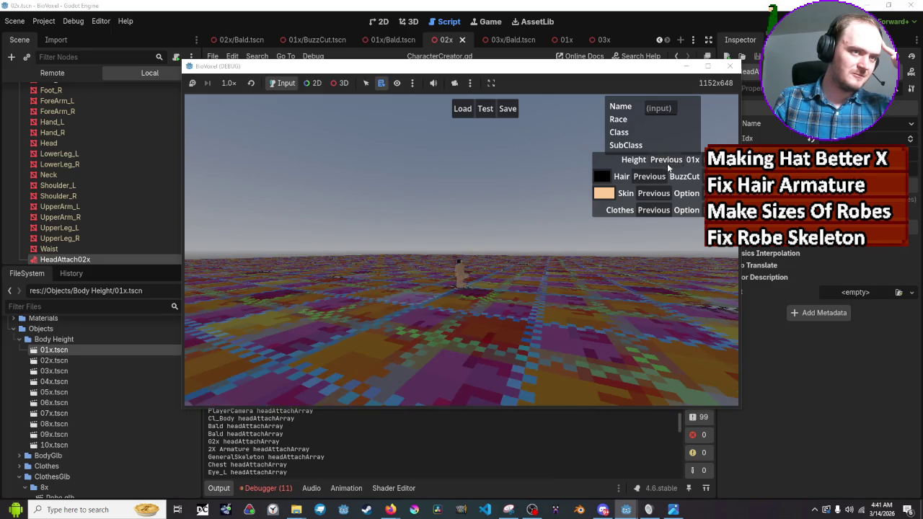
click(651, 177)
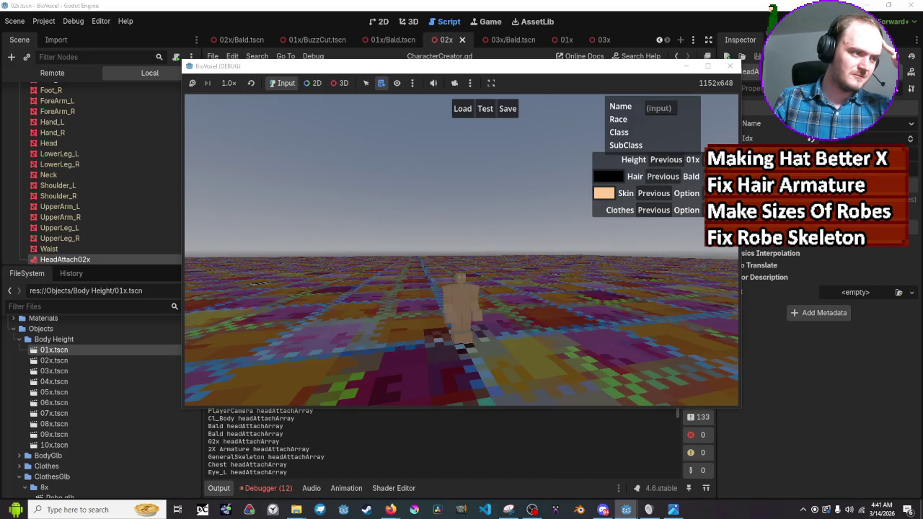
click(676, 178)
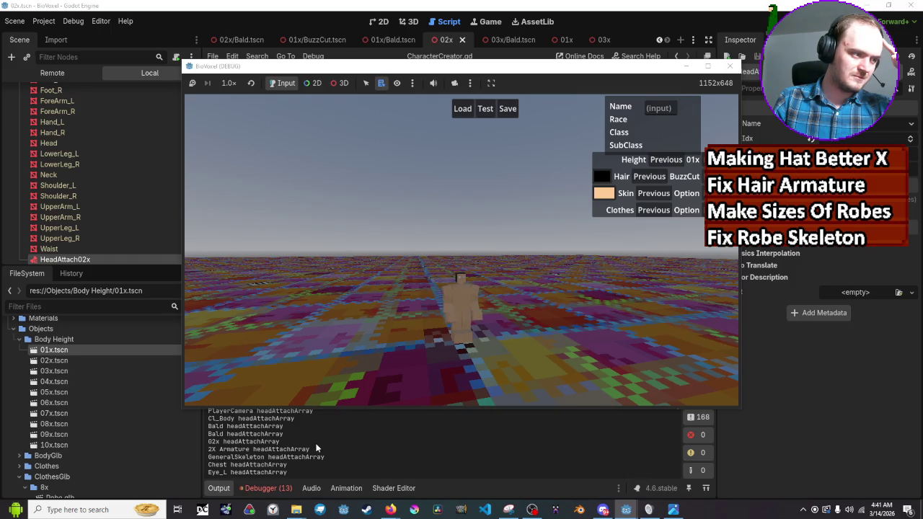
scroll(316, 448, down, 3)
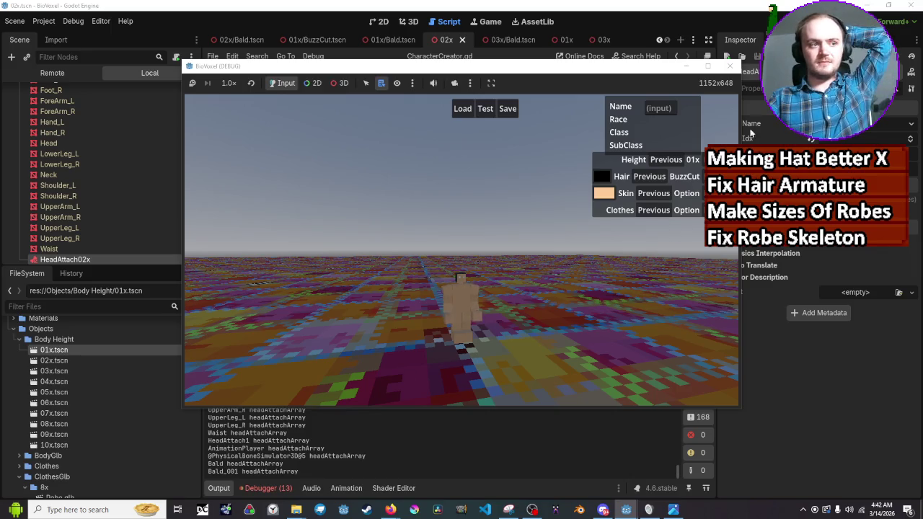
click(738, 67)
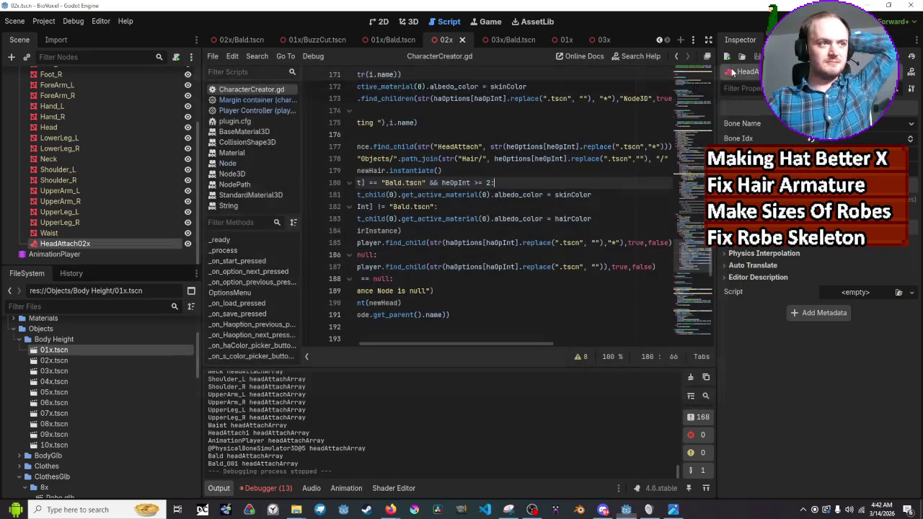
Step: Open the 01x scene and rename its HeadAttach1 node to HeadAttach01x
double_click(69, 353)
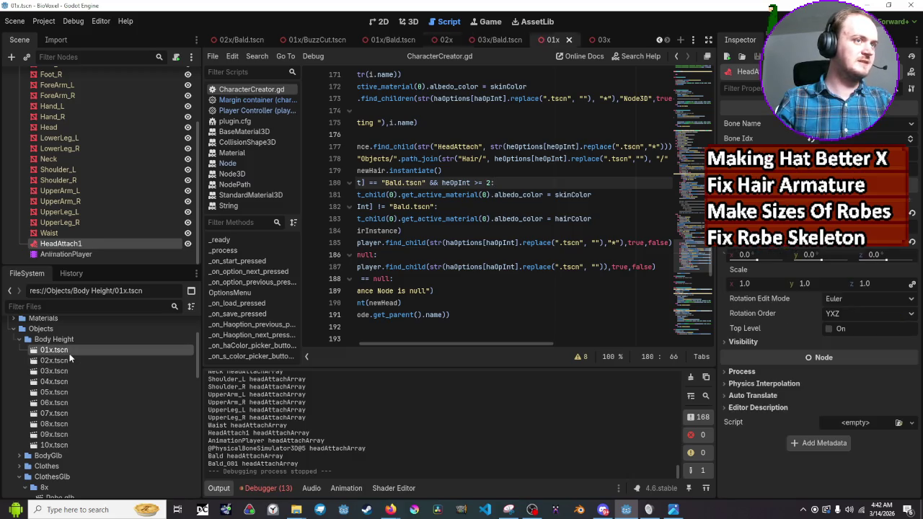
click(88, 233)
double_click(92, 243)
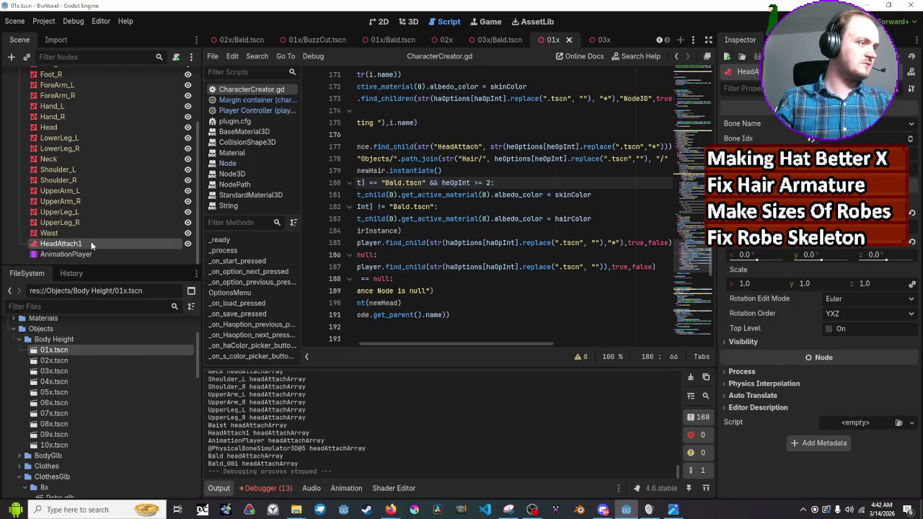
right_click(92, 242)
click(89, 243)
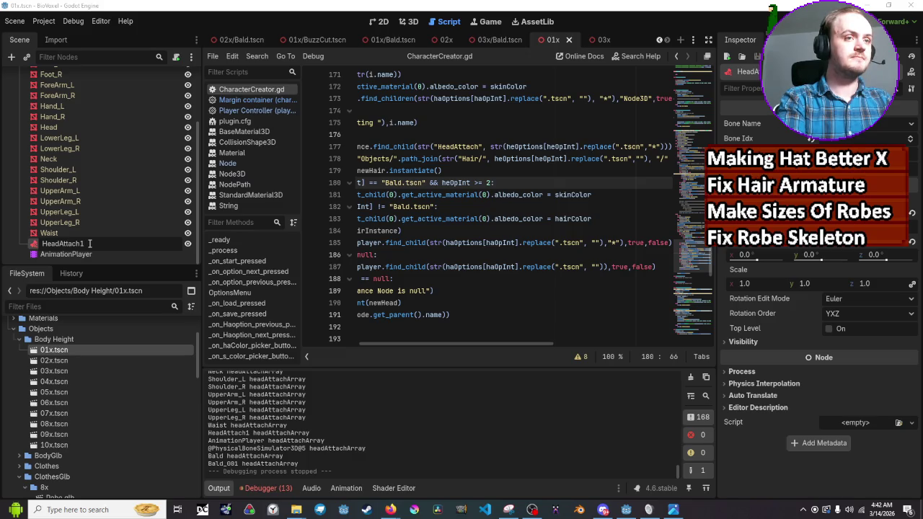
key(BackSpace)
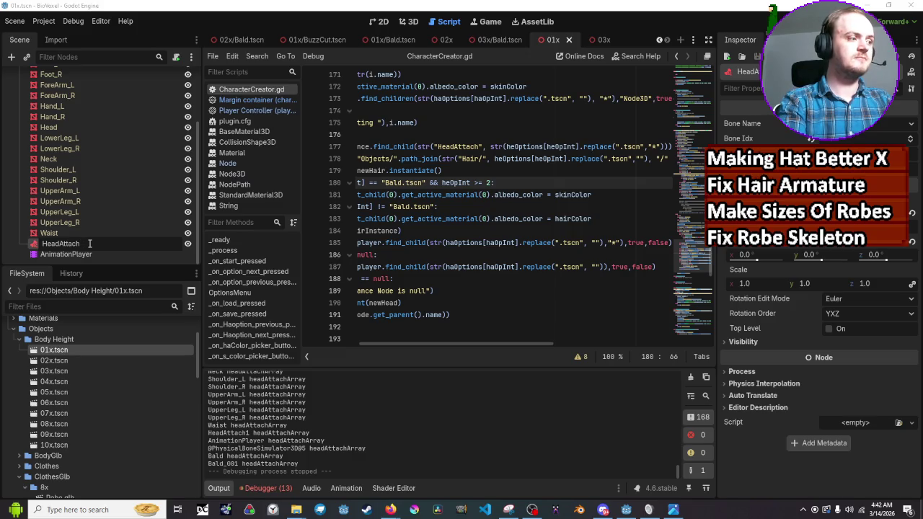
text(01)
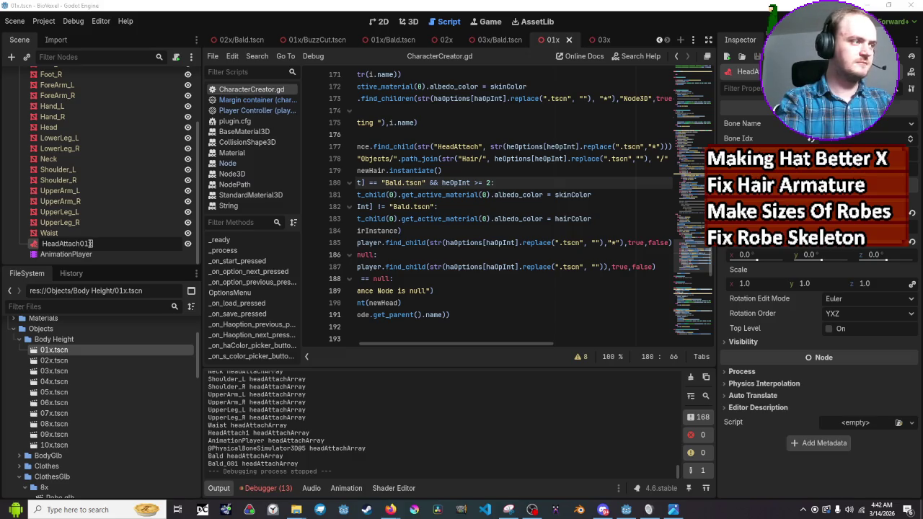
text(x)
key(Return)
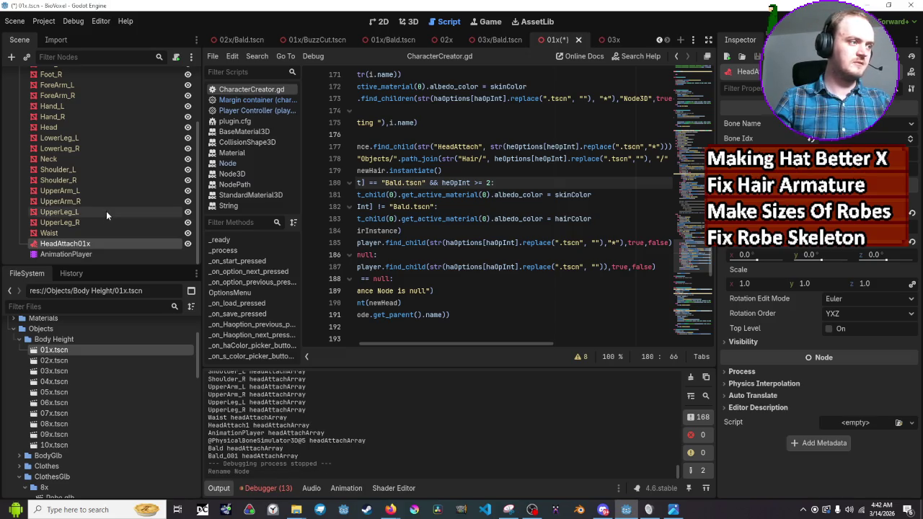
Step: Compare the HeadAttach nodes in the 02x and 01x scenes, save 01x.tscn and rerun the project
click(448, 41)
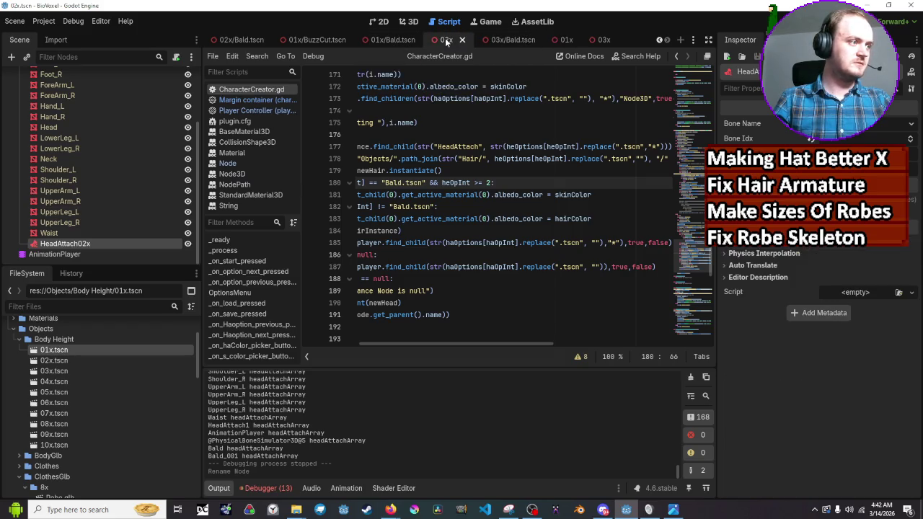
click(566, 41)
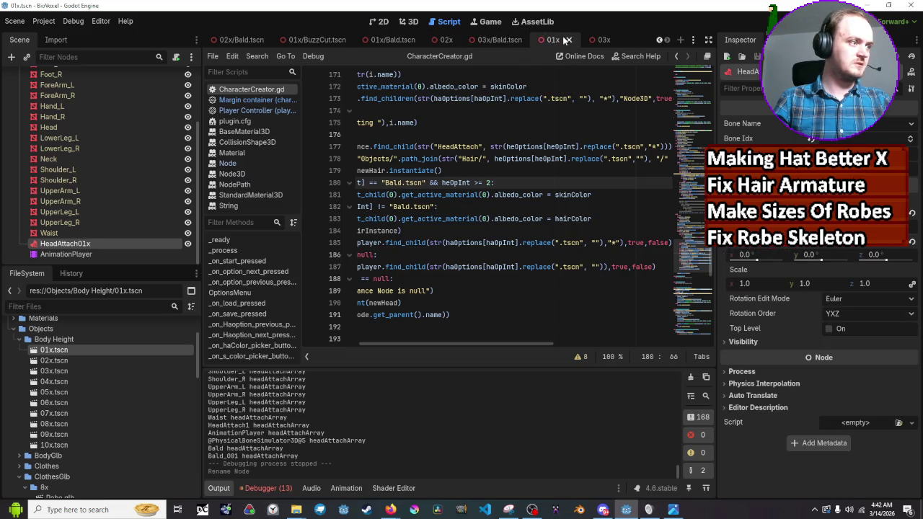
click(439, 41)
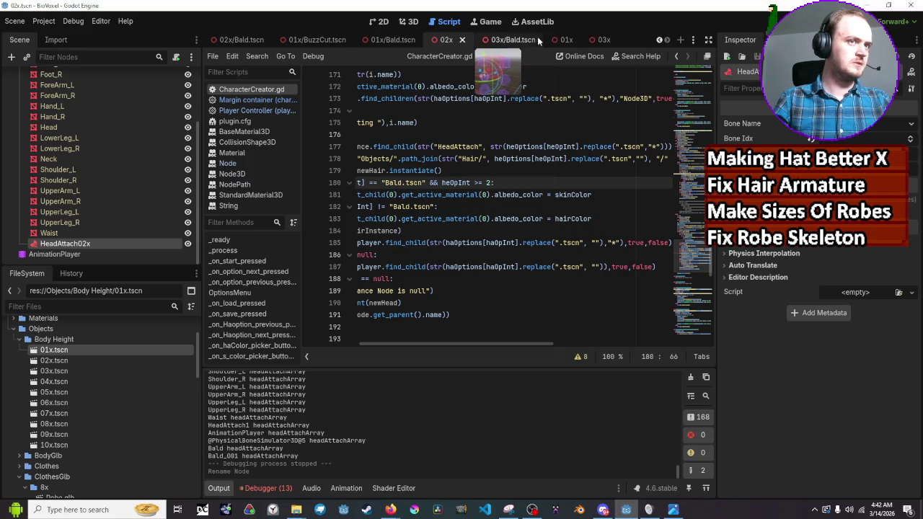
click(566, 40)
mouse_move(65, 254)
mouse_down()
mouse_move(116, 190)
mouse_move(108, 101)
mouse_move(124, 98)
mouse_move(72, 249)
mouse_move(108, 165)
mouse_move(81, 90)
mouse_move(98, 90)
mouse_move(92, 86)
mouse_up()
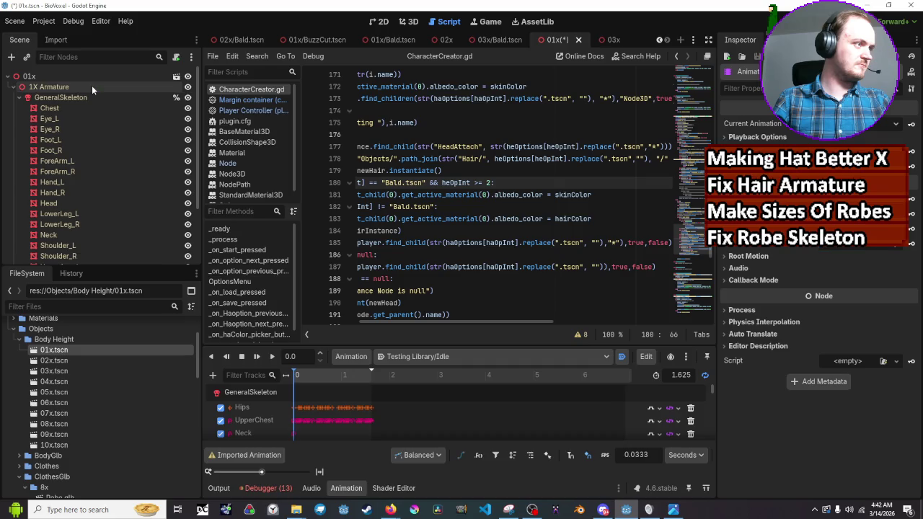
key(ctrl+s)
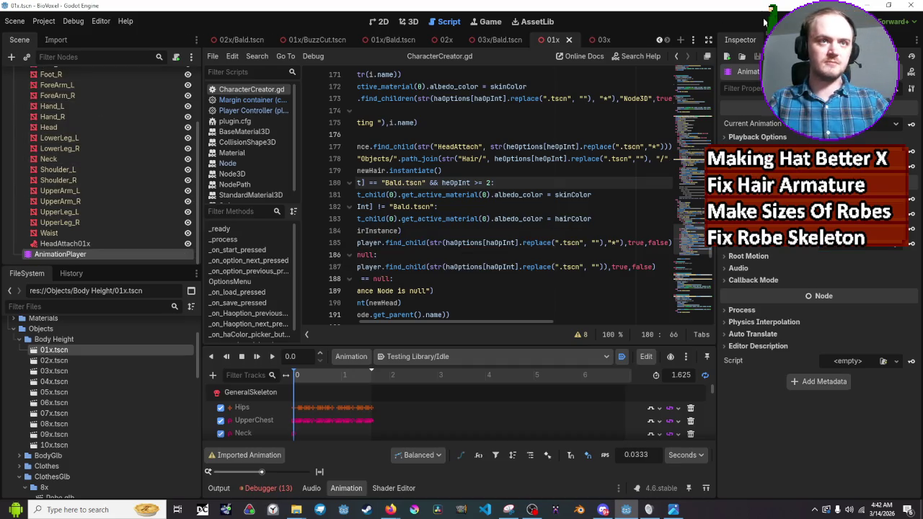
key(F5)
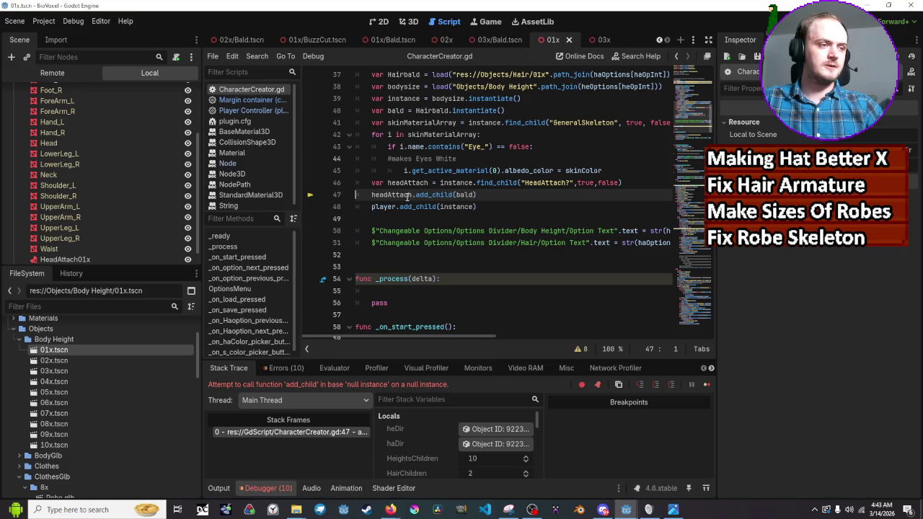
Step: Change line 46's lookup to "HeadAttach*" after seeing headAttach is null, then rerun the game
mouse_move(409, 196)
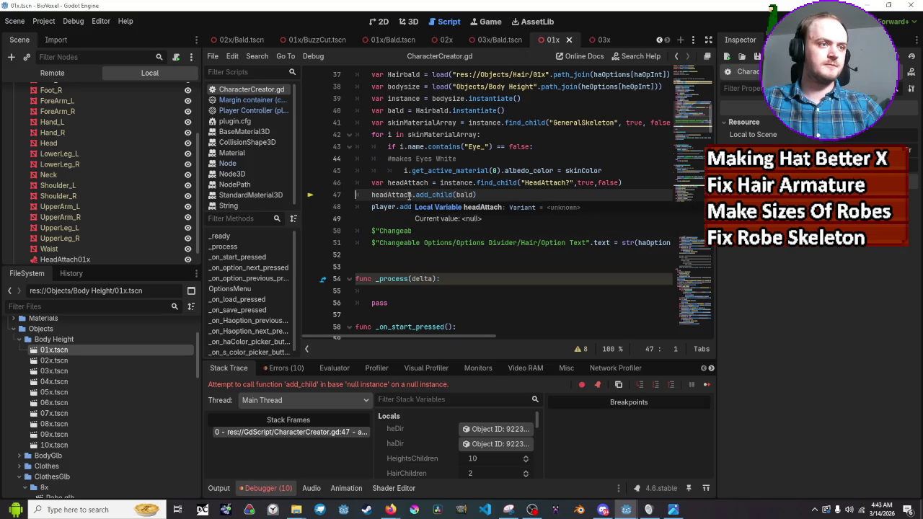
click(568, 182)
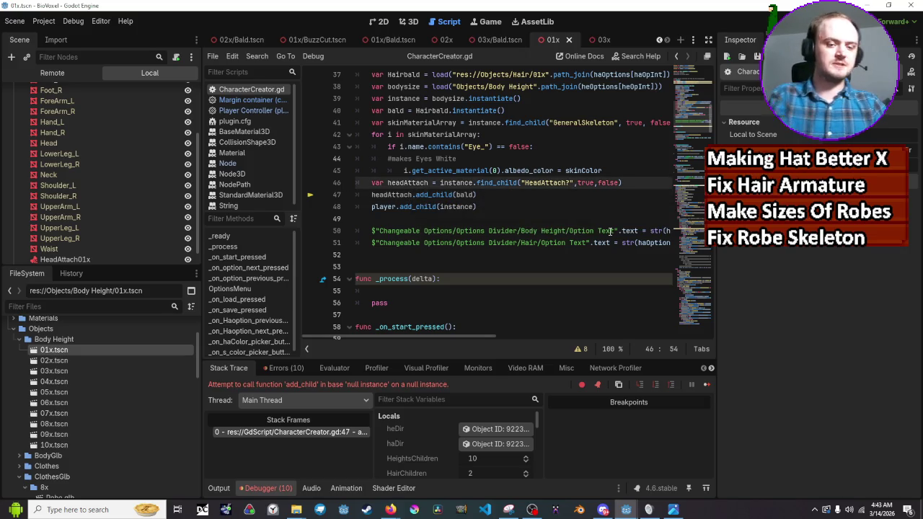
text(*)
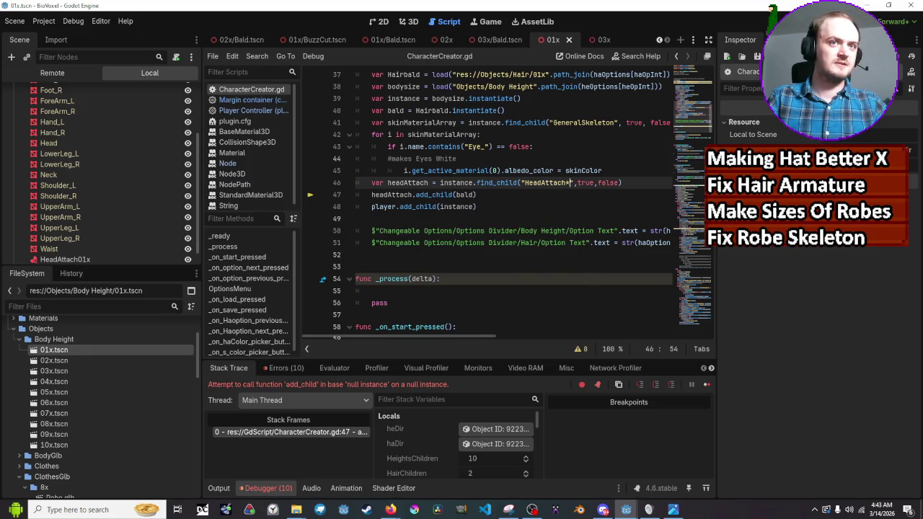
key(F5)
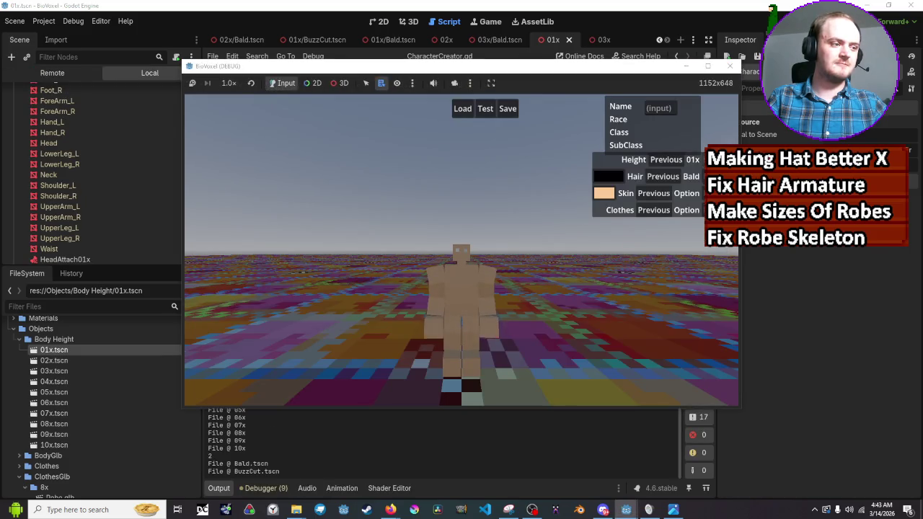
Step: Toggle the character between heights 02x and 01x and step through the hair options
click(705, 160)
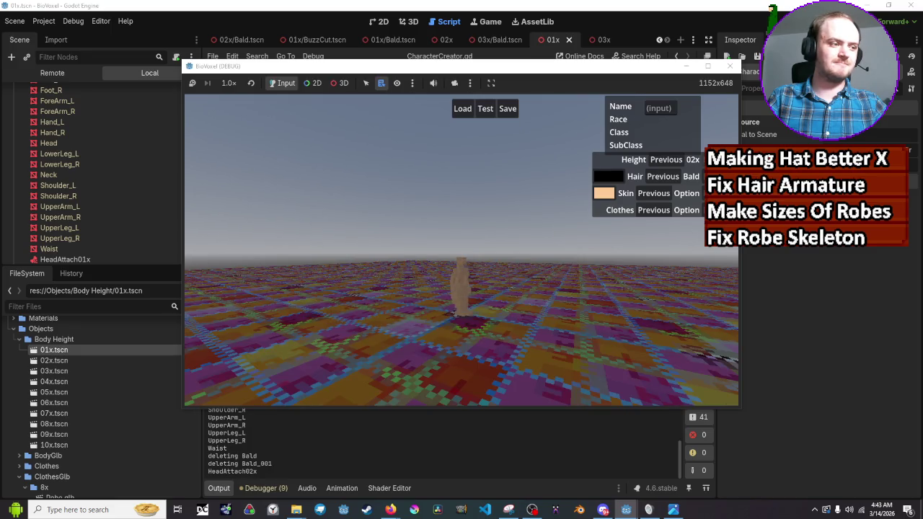
click(665, 160)
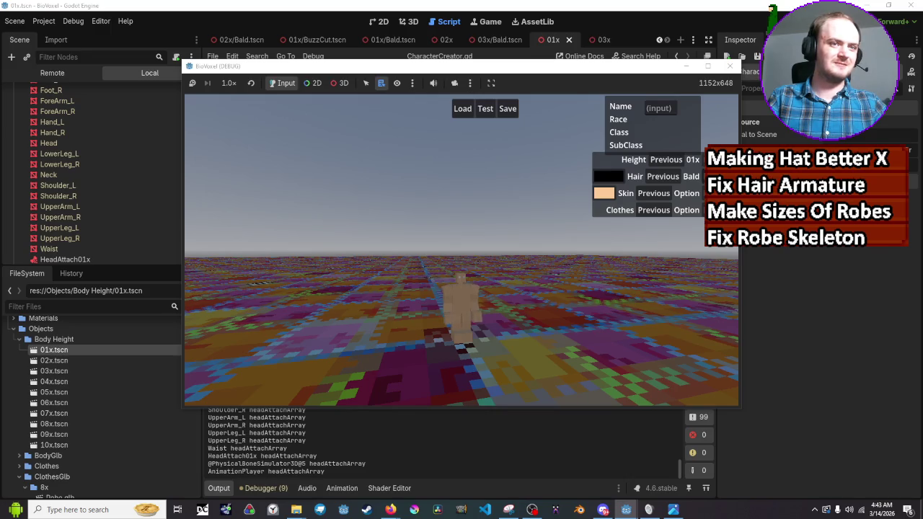
click(705, 177)
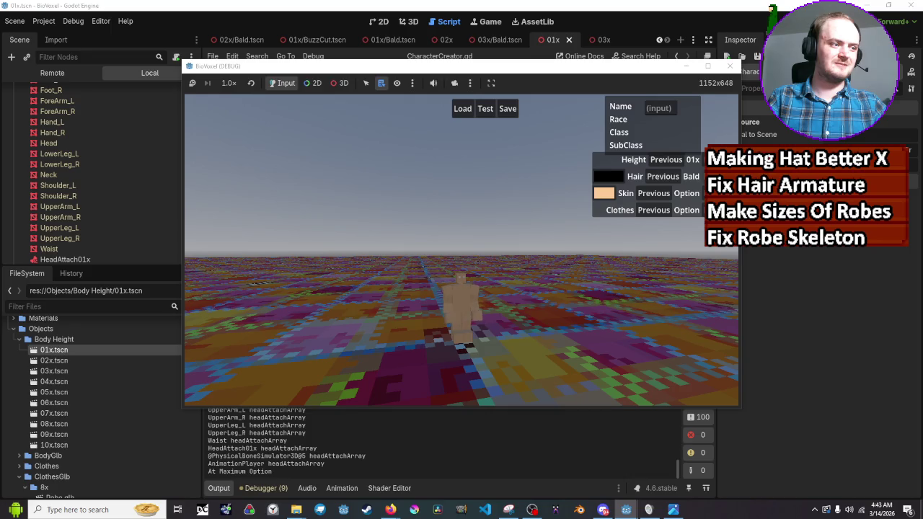
click(658, 185)
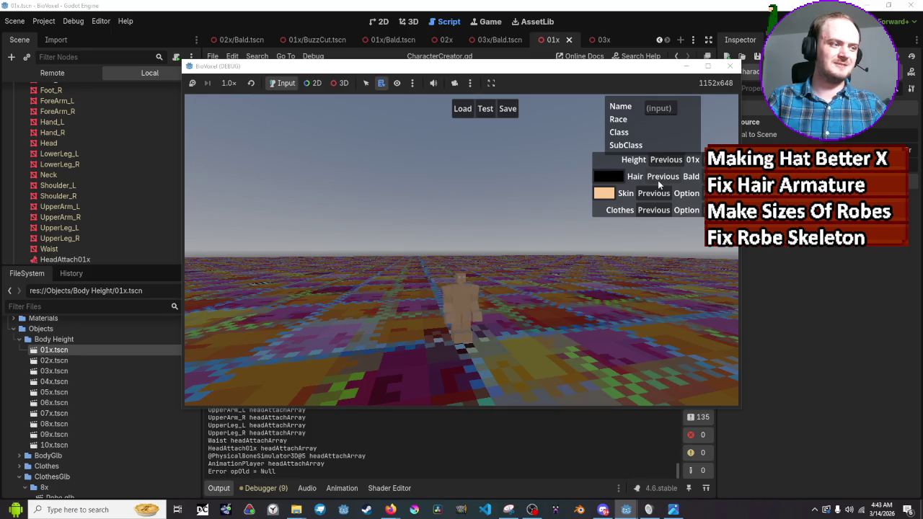
Step: Restart the game, set height 02x, swap hair Bald and back to BuzzCut, then close it
key(F5)
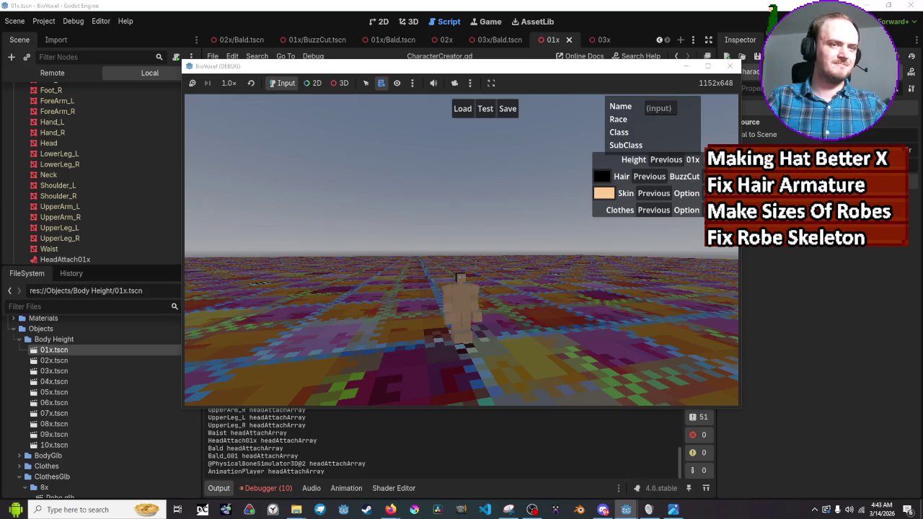
click(672, 166)
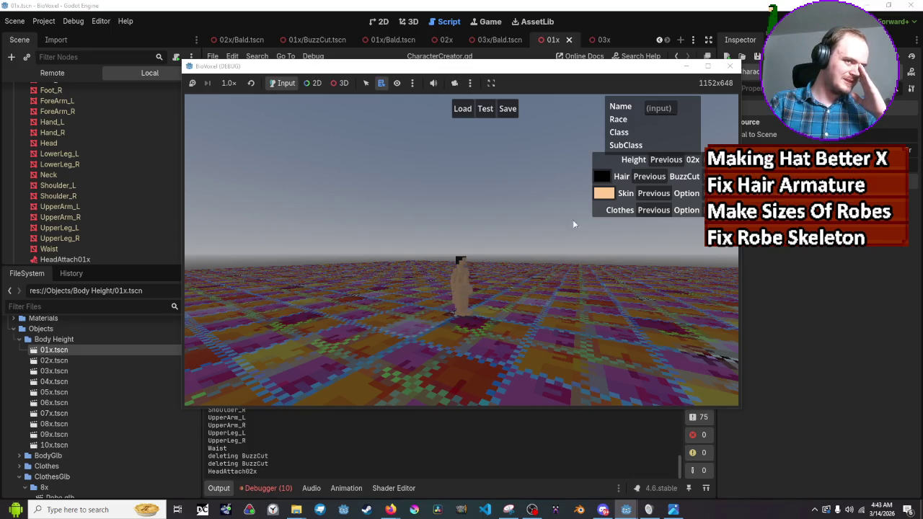
click(657, 183)
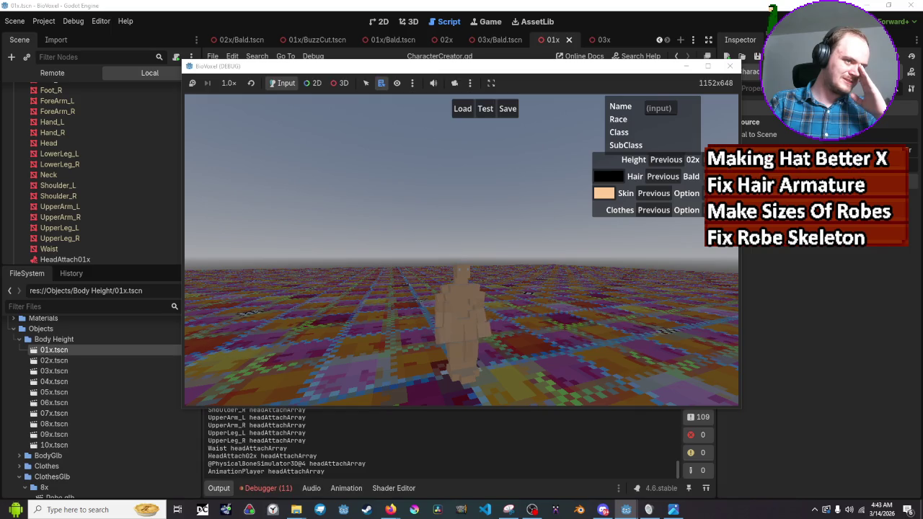
click(657, 182)
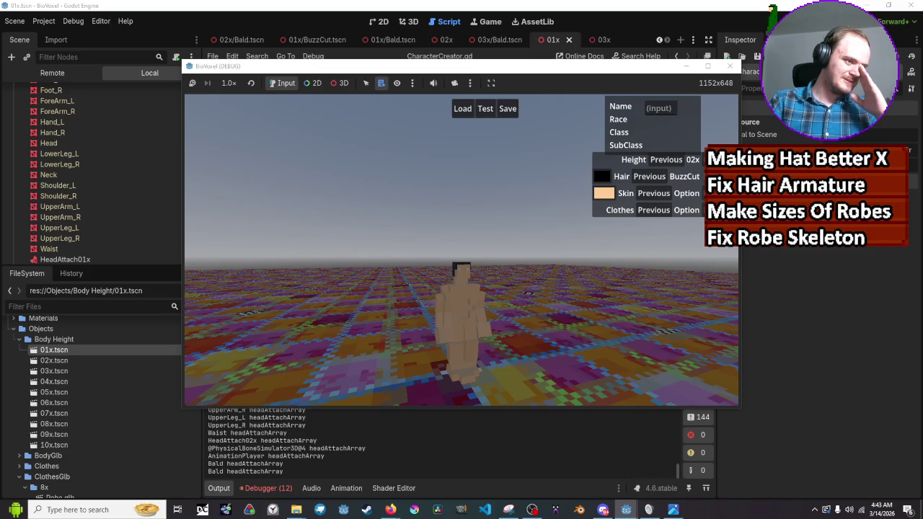
click(730, 68)
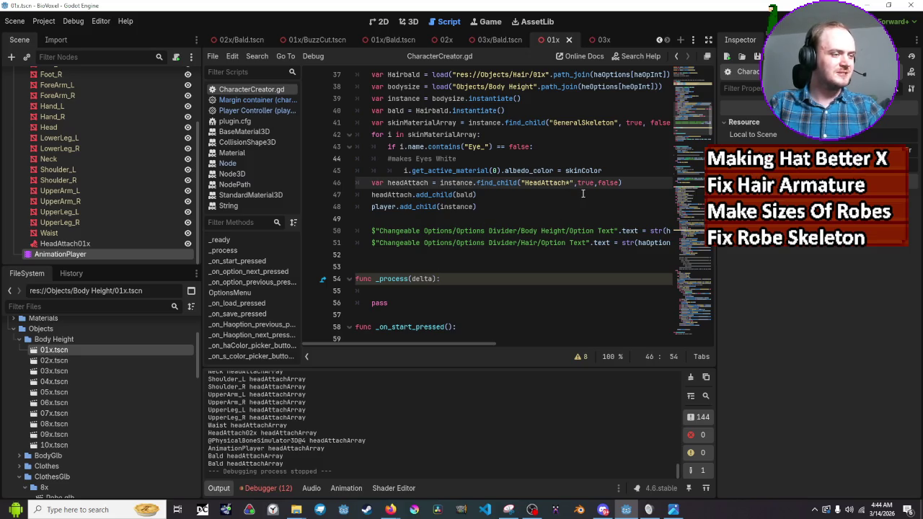
scroll(583, 193, down, 15)
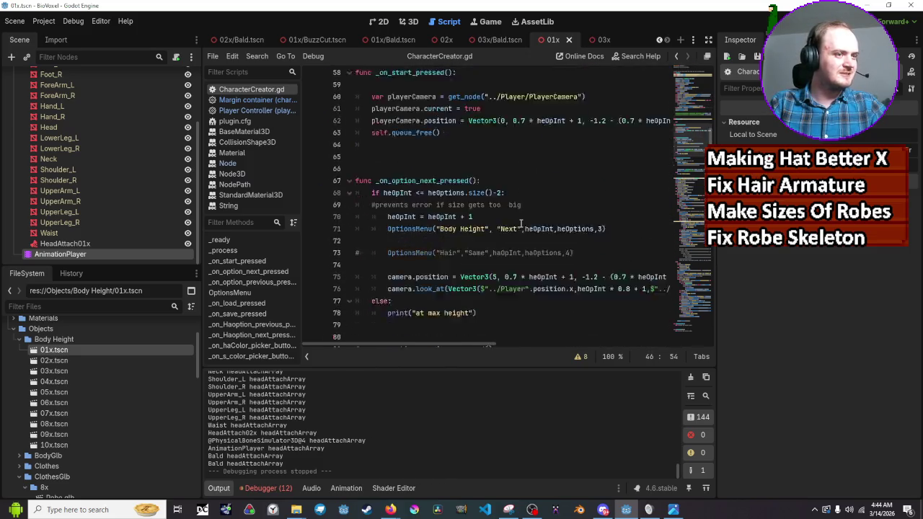
scroll(520, 224, down, 20)
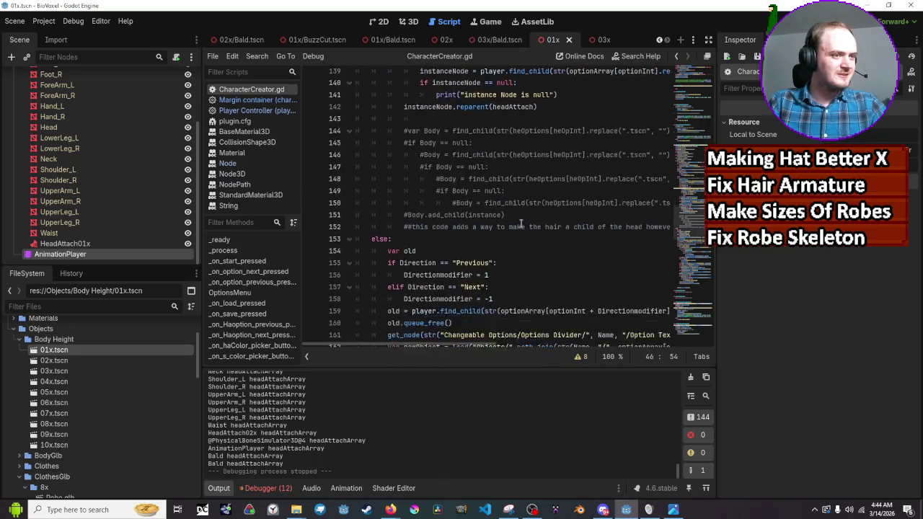
scroll(521, 225, down, 19)
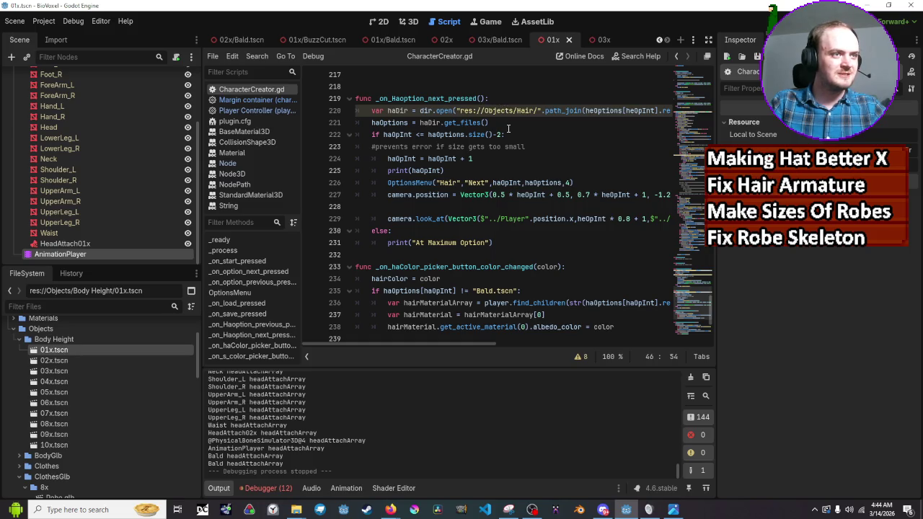
scroll(508, 129, up, 1)
scroll(508, 129, down, 5)
scroll(508, 128, up, 8)
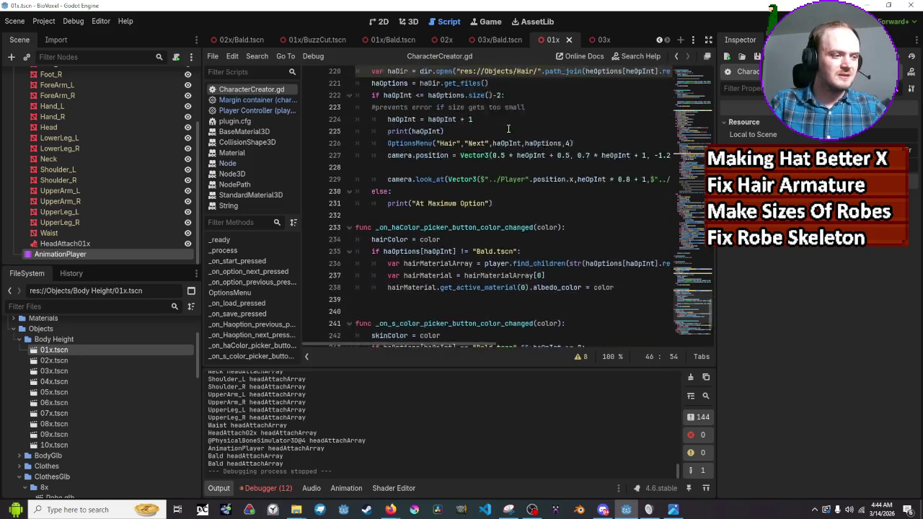
scroll(508, 128, up, 4)
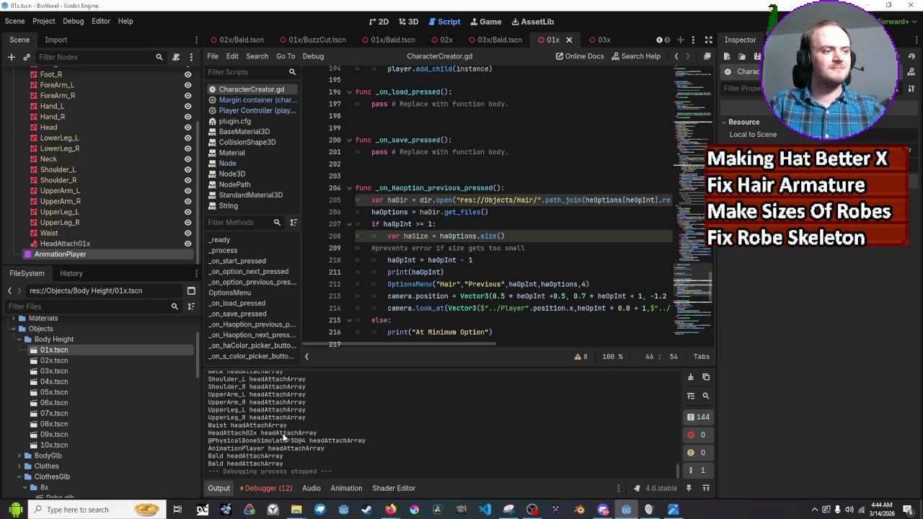
scroll(436, 238, down, 10)
scroll(436, 238, down, 4)
scroll(436, 238, up, 20)
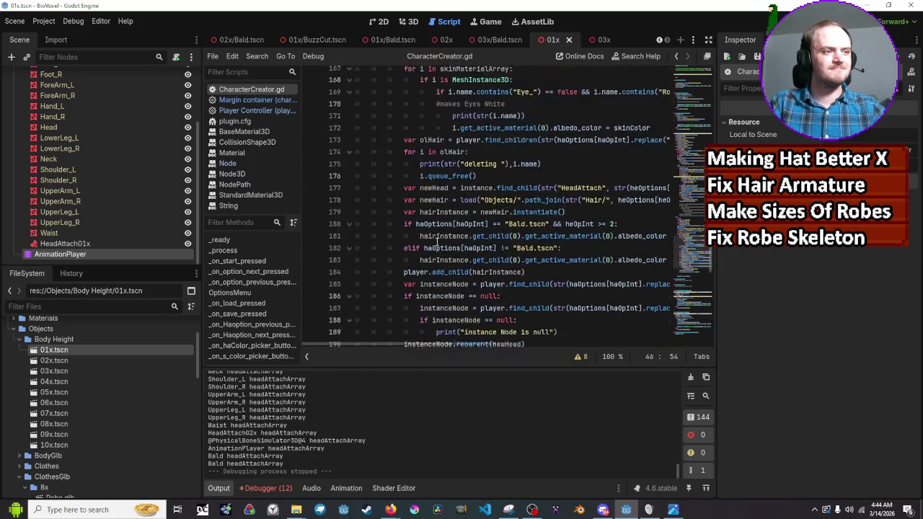
scroll(436, 240, up, 3)
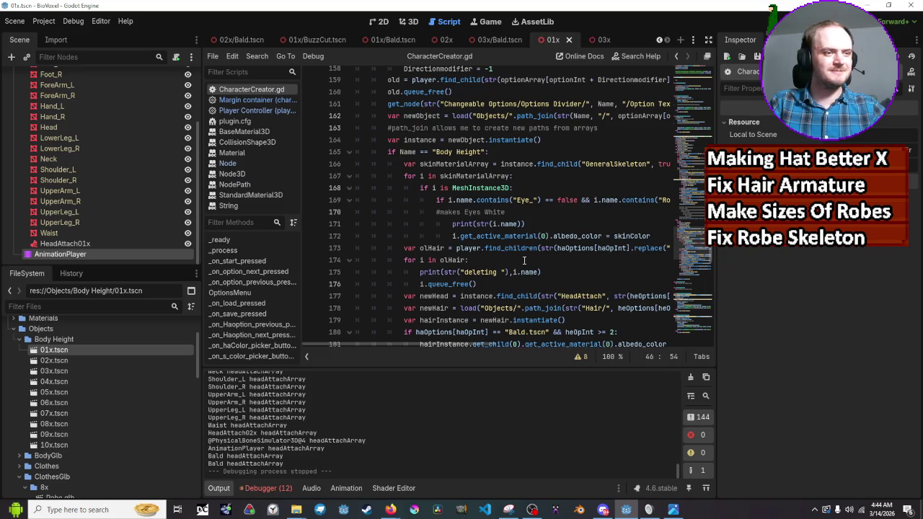
scroll(524, 260, up, 1)
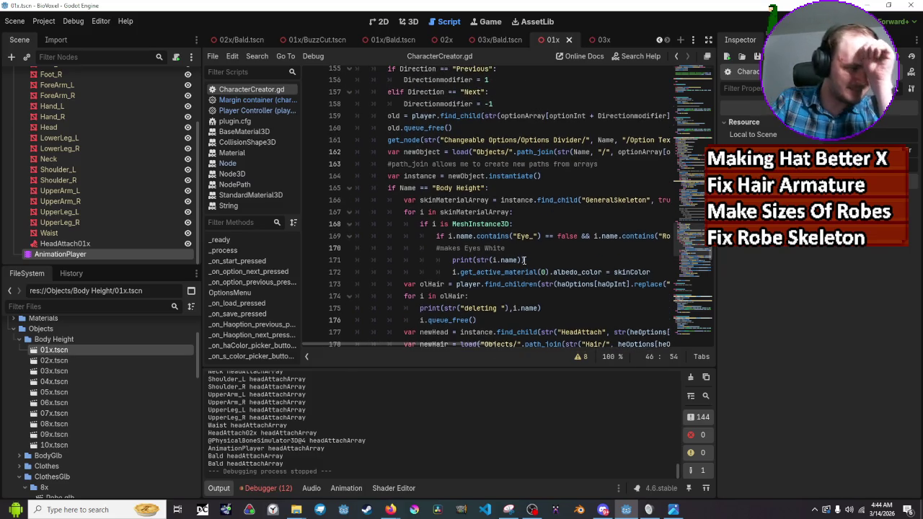
scroll(524, 261, up, 3)
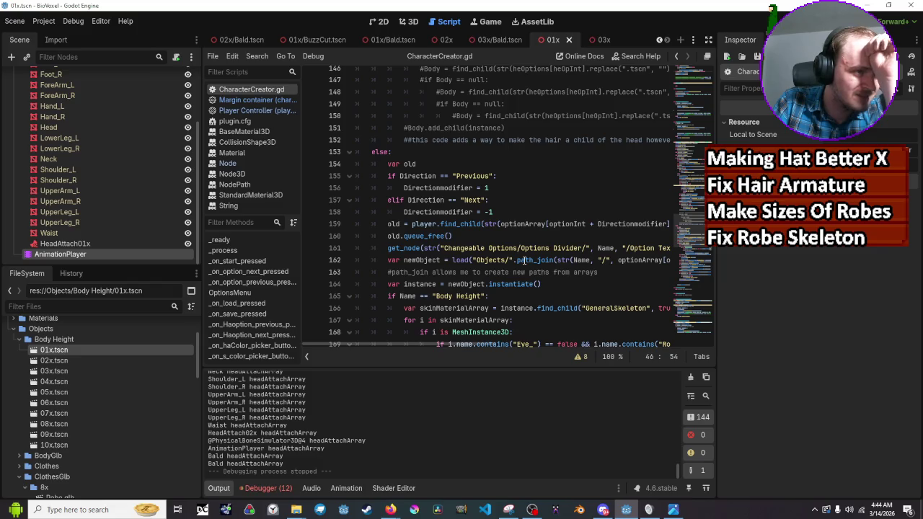
scroll(524, 260, up, 1)
scroll(524, 260, up, 6)
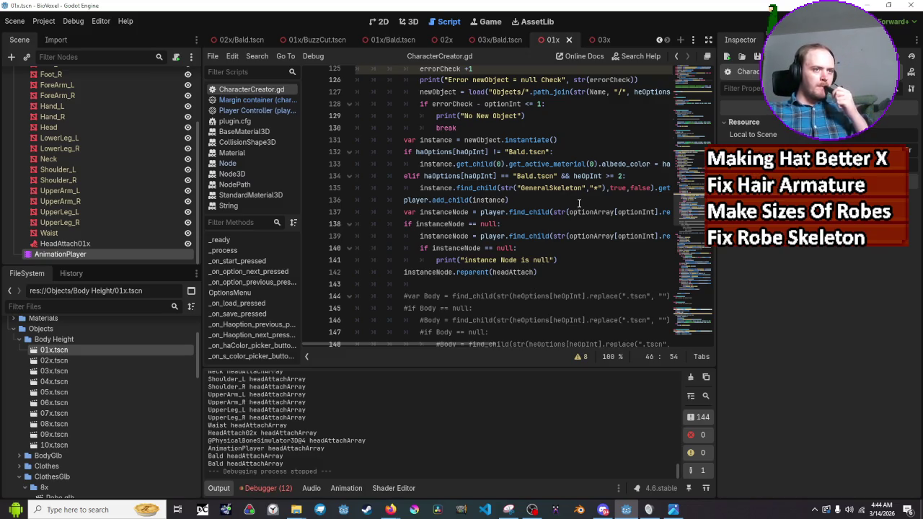
scroll(579, 201, down, 9)
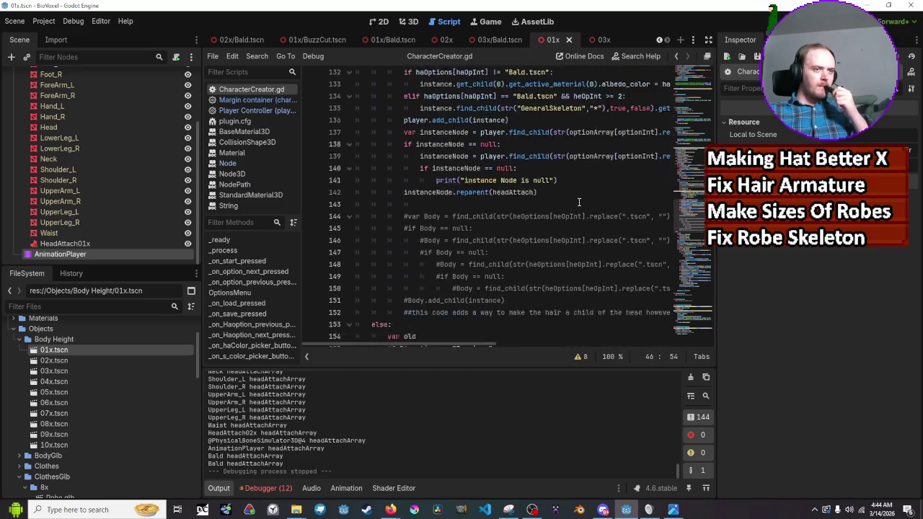
scroll(579, 202, down, 5)
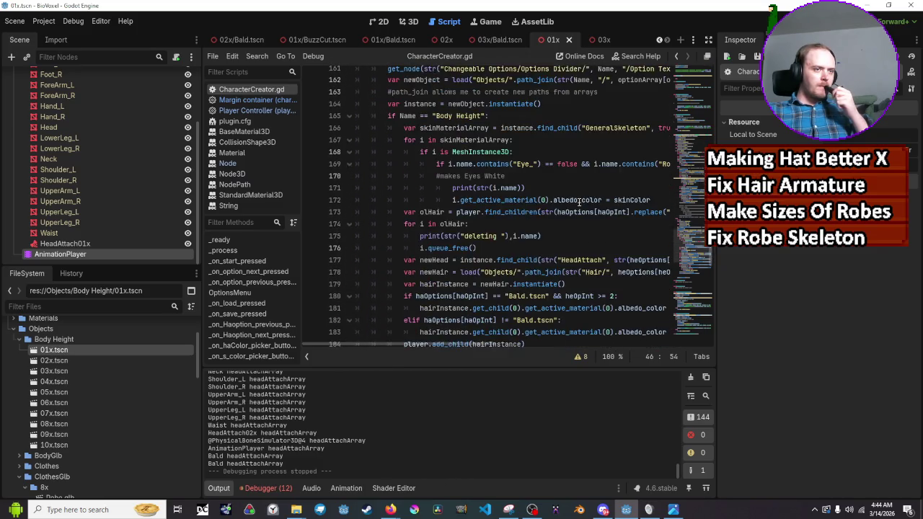
scroll(579, 201, down, 3)
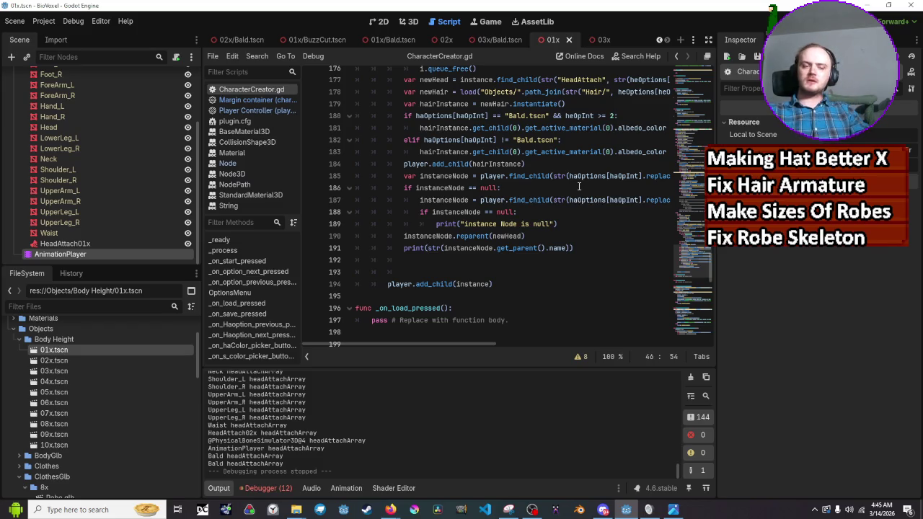
scroll(578, 186, up, 1)
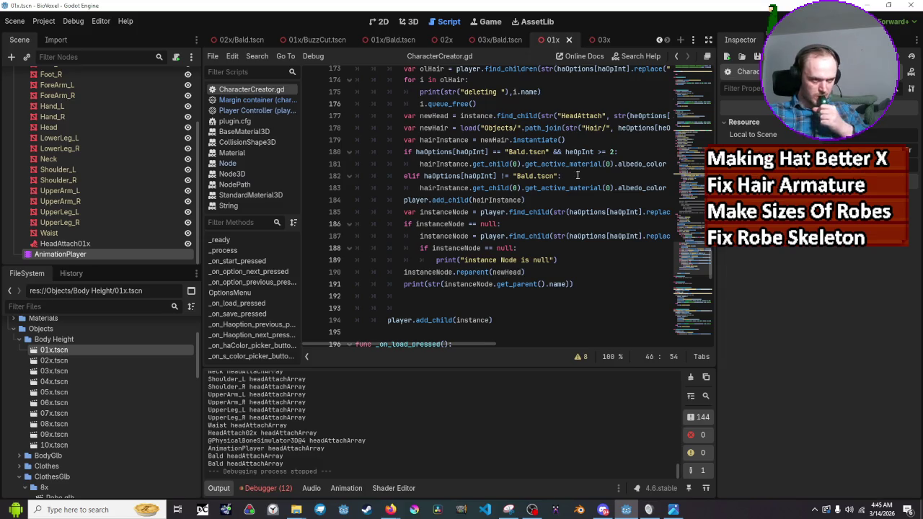
scroll(557, 156, down, 2)
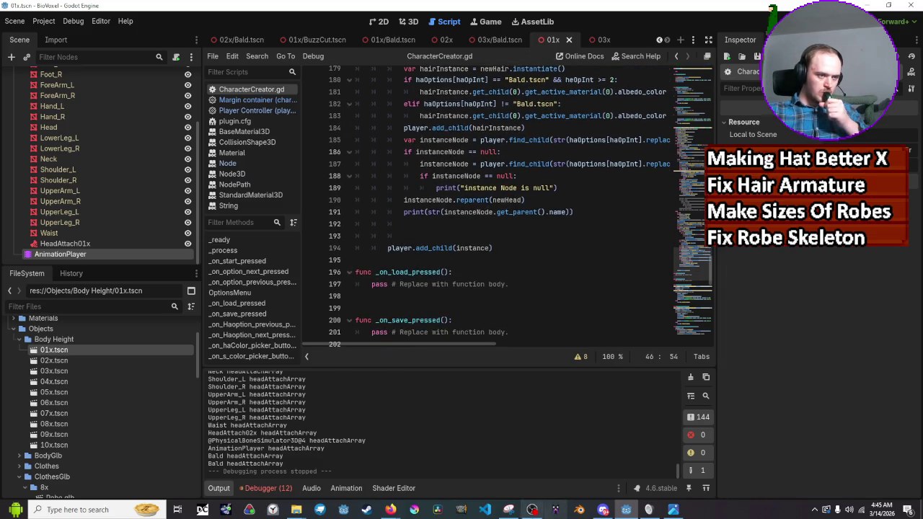
mouse_move(390, 509)
mouse_move(366, 468)
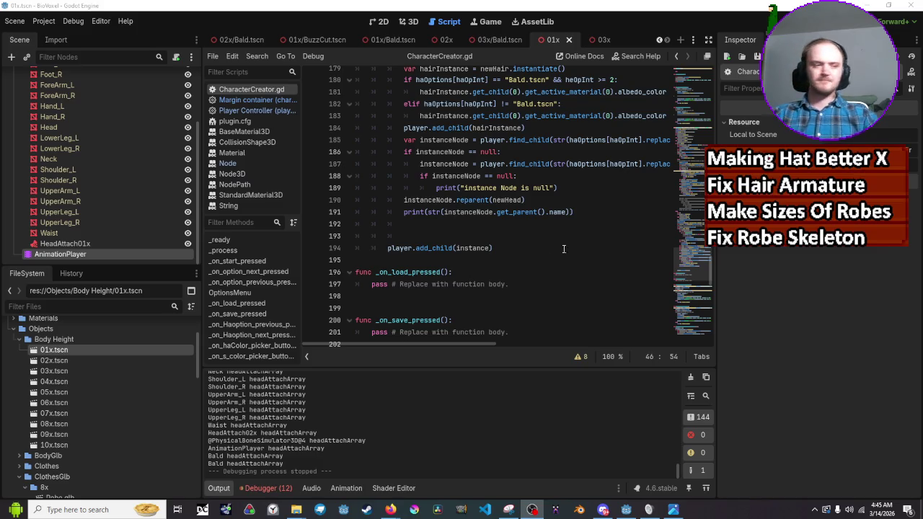
click(500, 238)
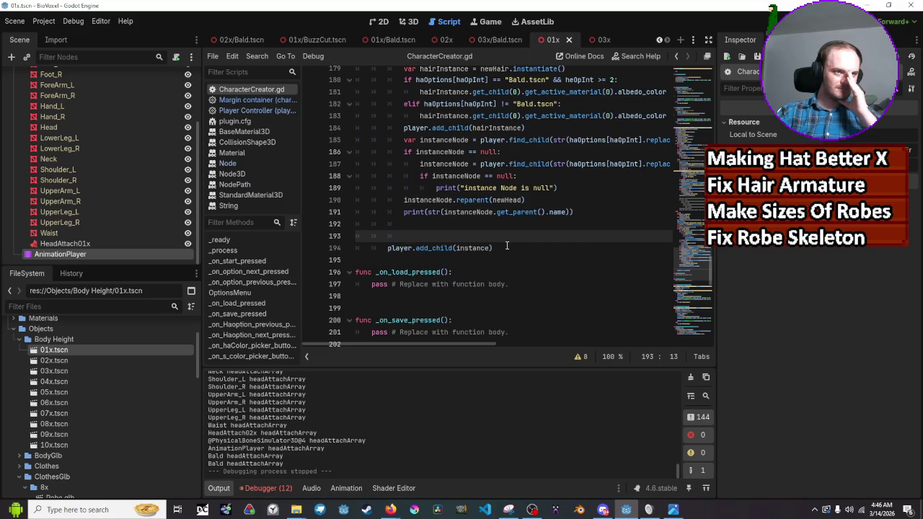
scroll(507, 246, down, 6)
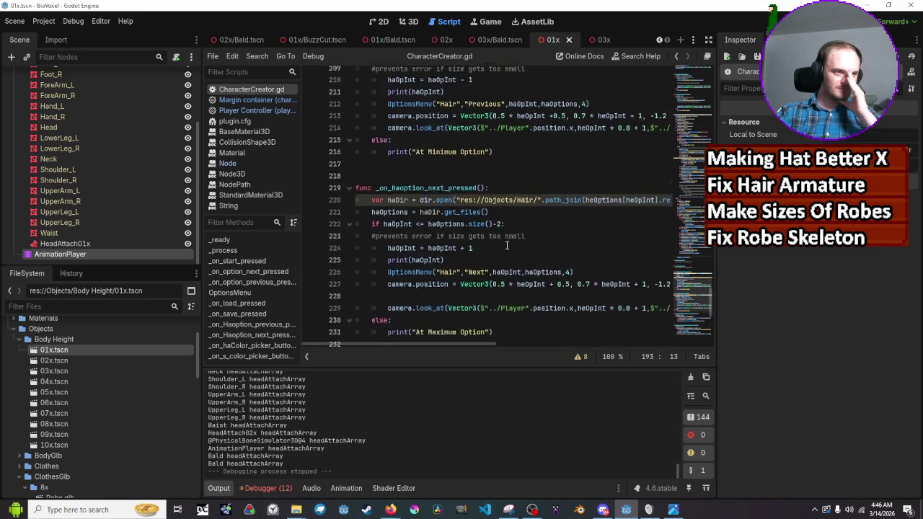
scroll(507, 246, up, 8)
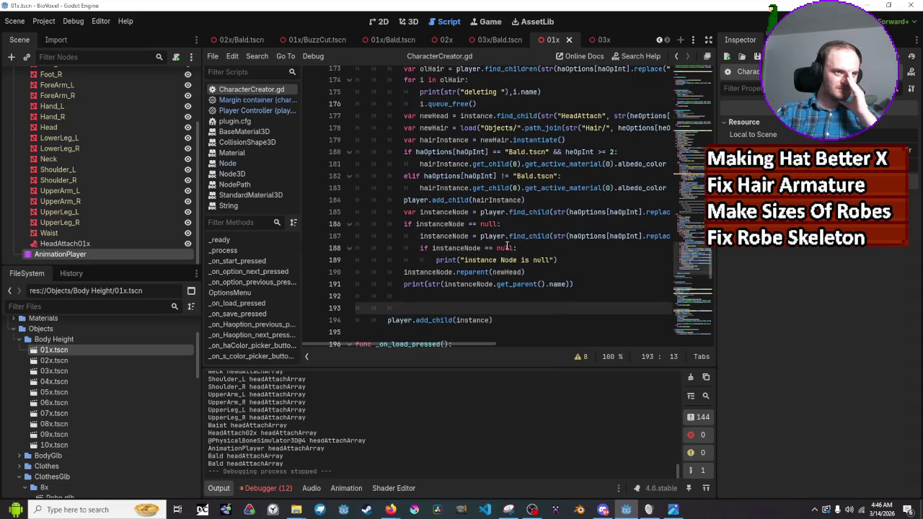
scroll(507, 245, up, 9)
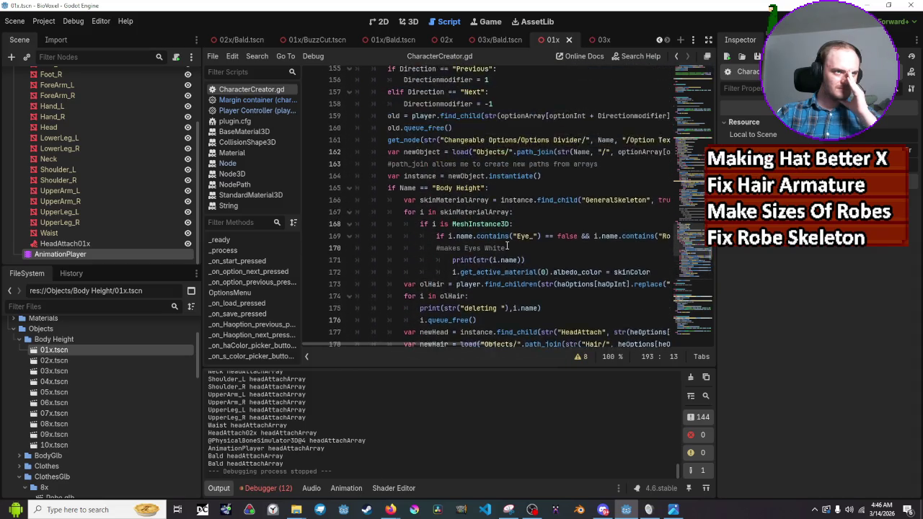
scroll(507, 246, down, 20)
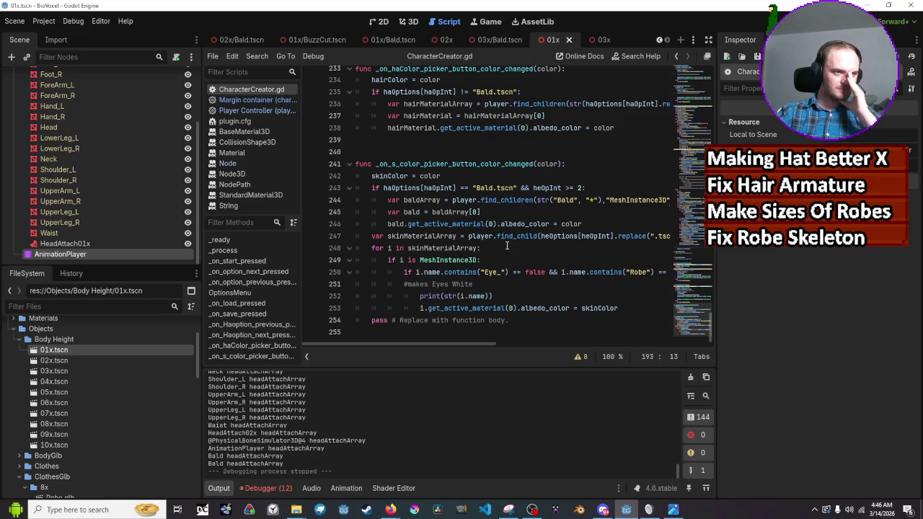
scroll(506, 246, up, 7)
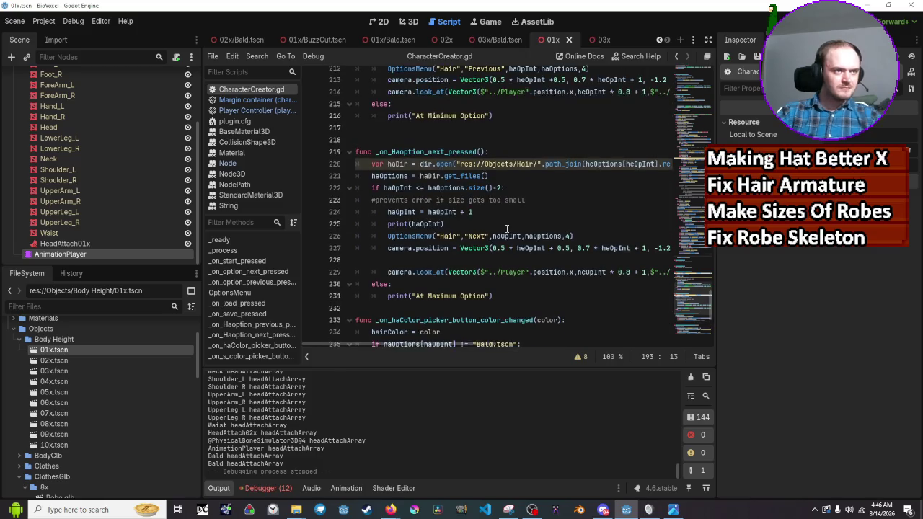
scroll(507, 229, up, 4)
scroll(507, 229, up, 8)
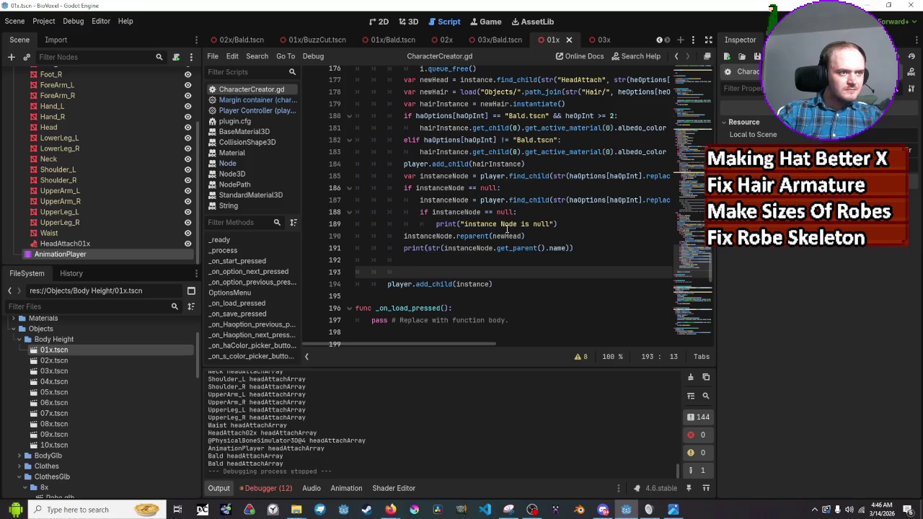
scroll(507, 229, up, 1)
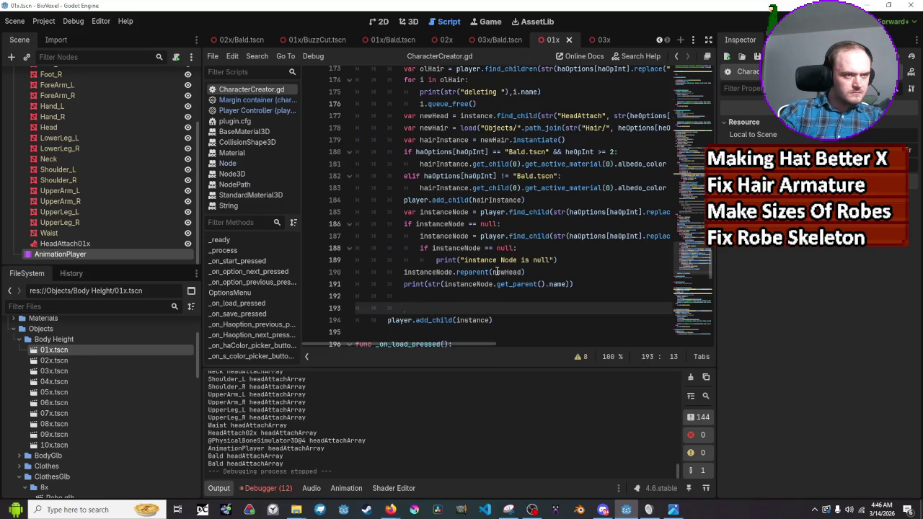
double_click(495, 272)
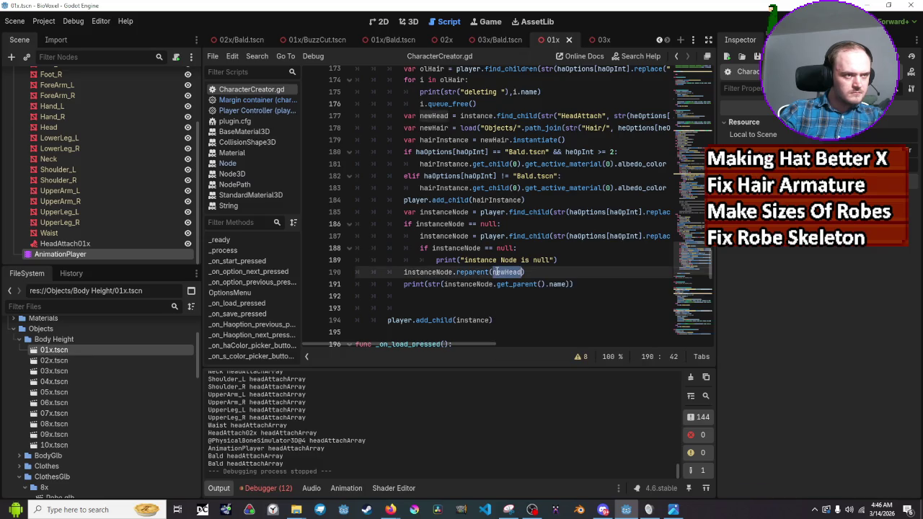
scroll(496, 272, up, 1)
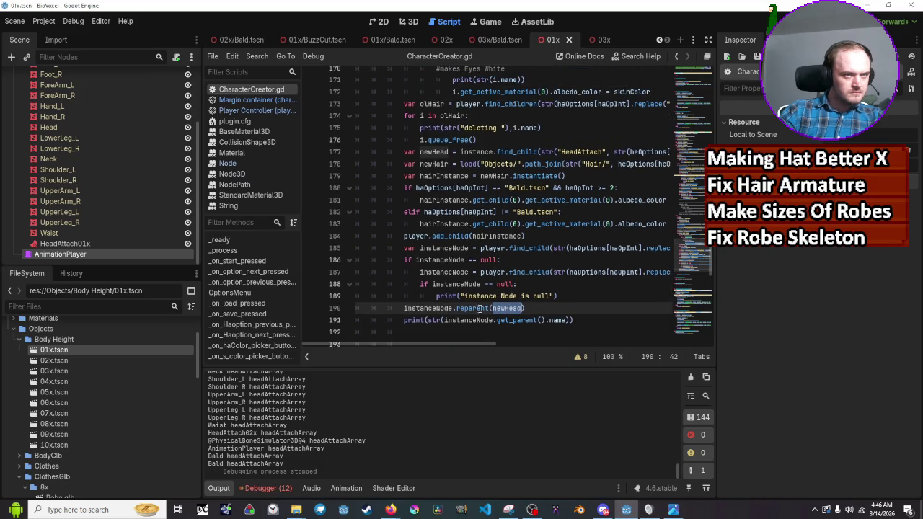
drag(455, 344, 483, 351)
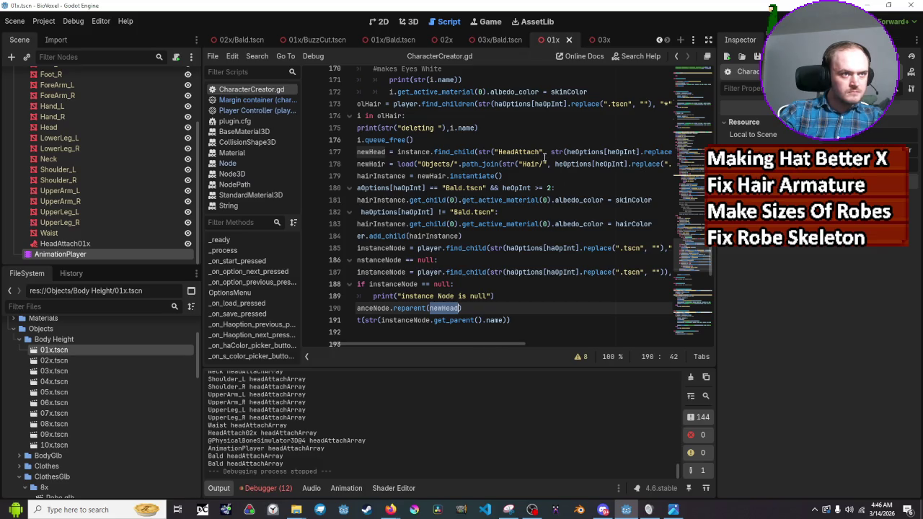
drag(502, 343, 532, 350)
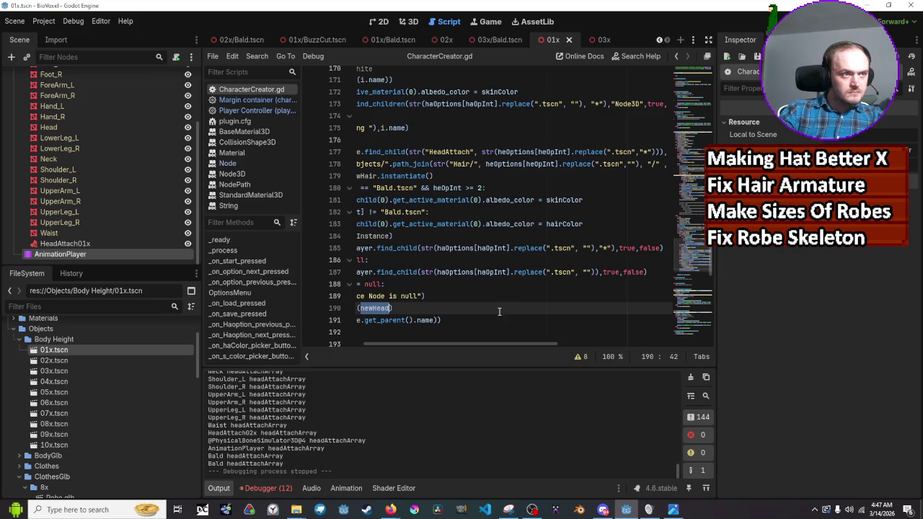
drag(482, 346, 483, 346)
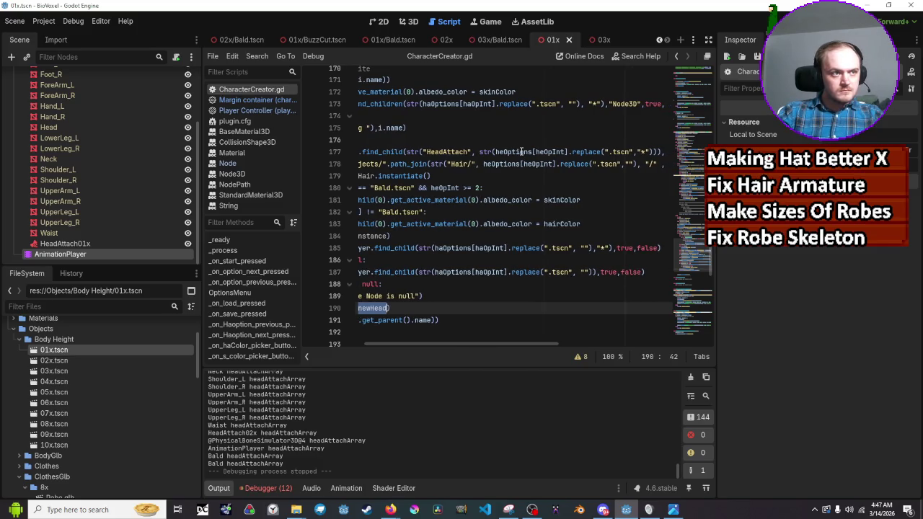
mouse_move(521, 151)
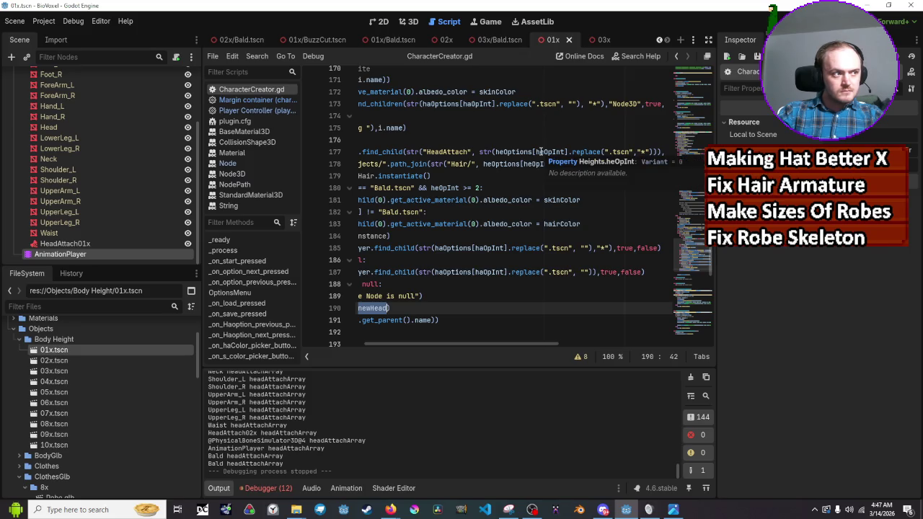
scroll(583, 193, left, 3)
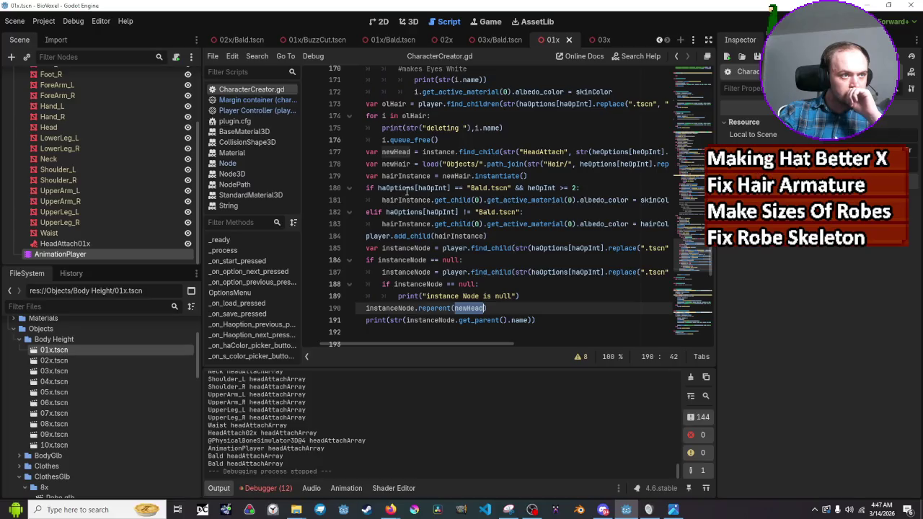
mouse_move(390, 509)
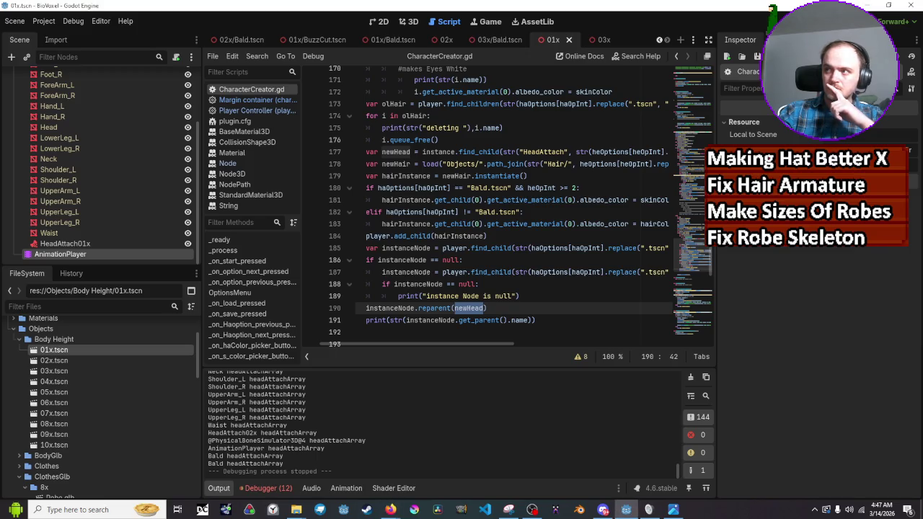
scroll(475, 230, up, 2)
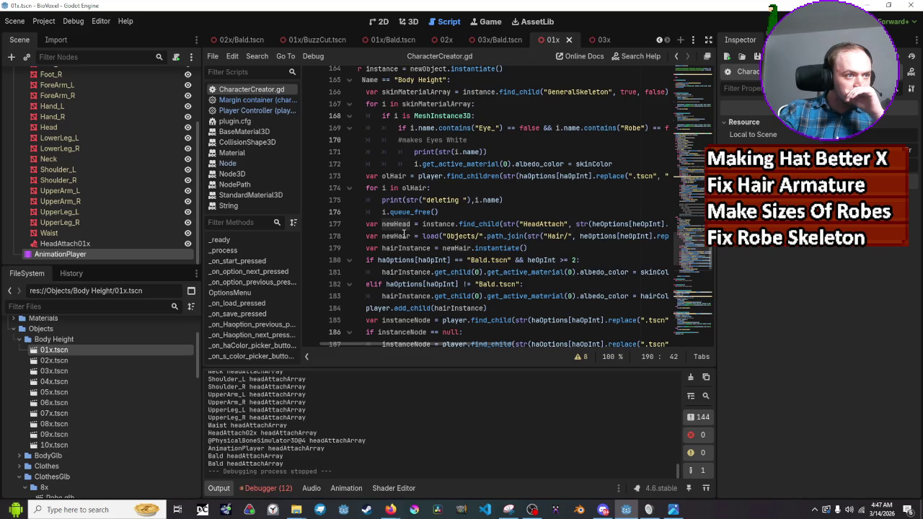
scroll(404, 234, down, 1)
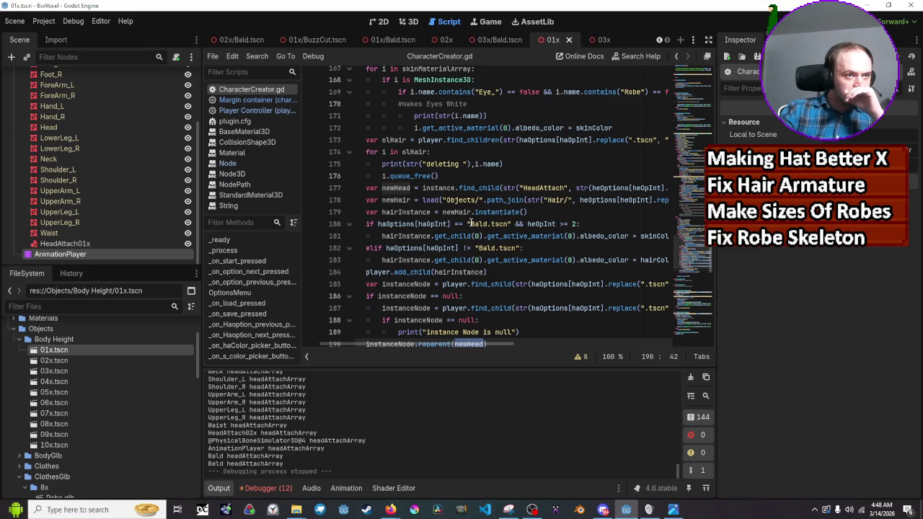
scroll(470, 224, down, 2)
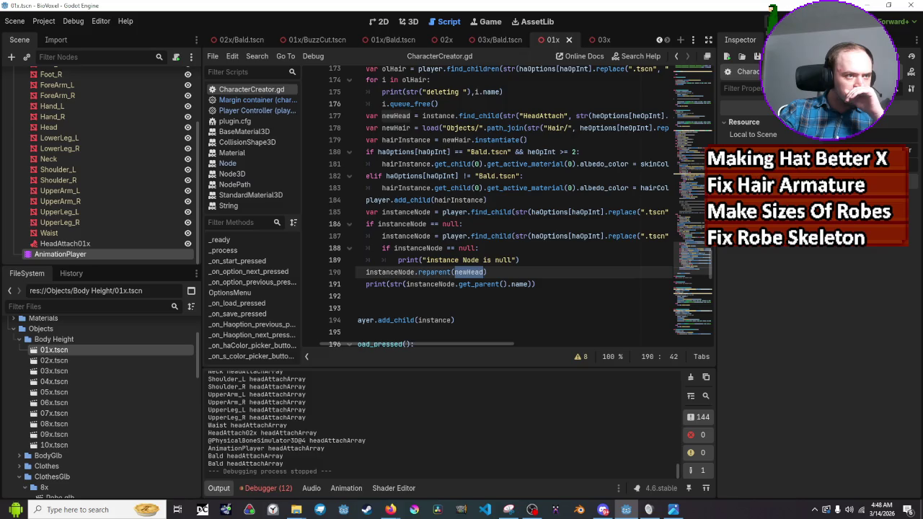
key(F5)
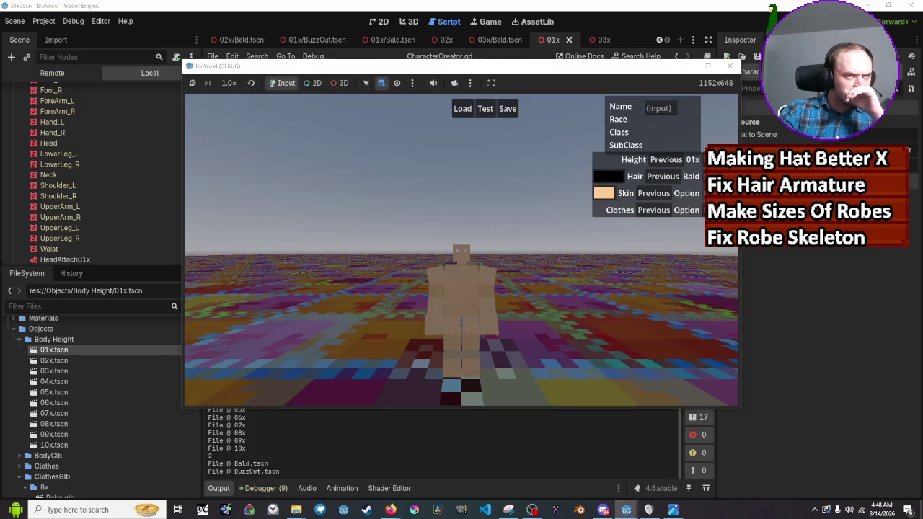
Step: Switch to height 02x, take over the 3D game camera, zoom in to inspect the head's nodes, then close
click(600, 156)
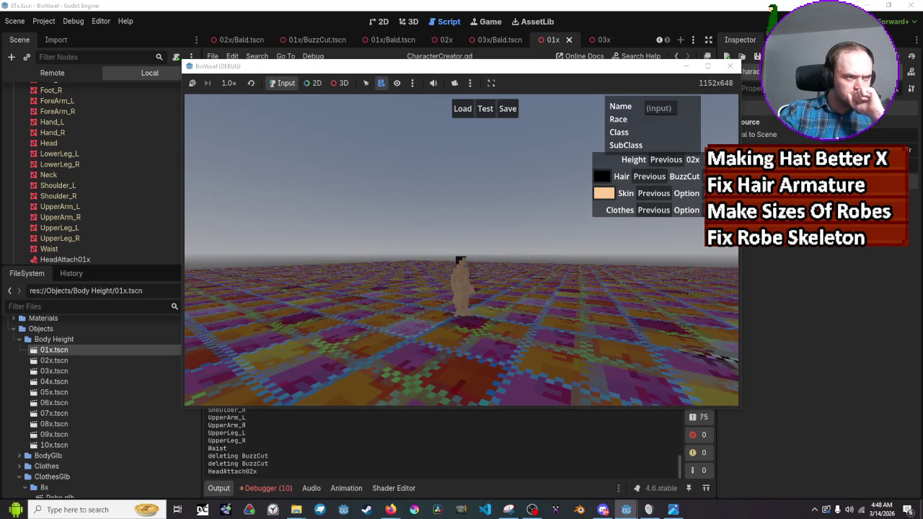
click(691, 159)
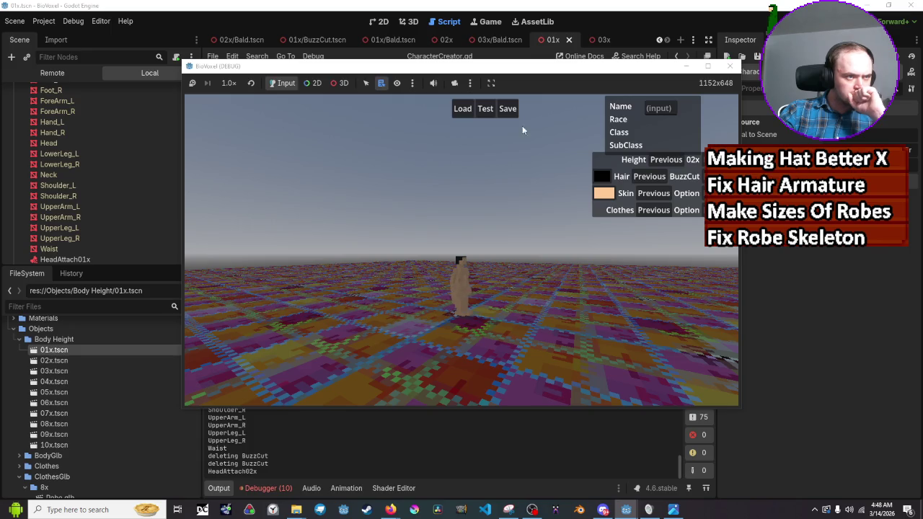
click(454, 82)
click(339, 83)
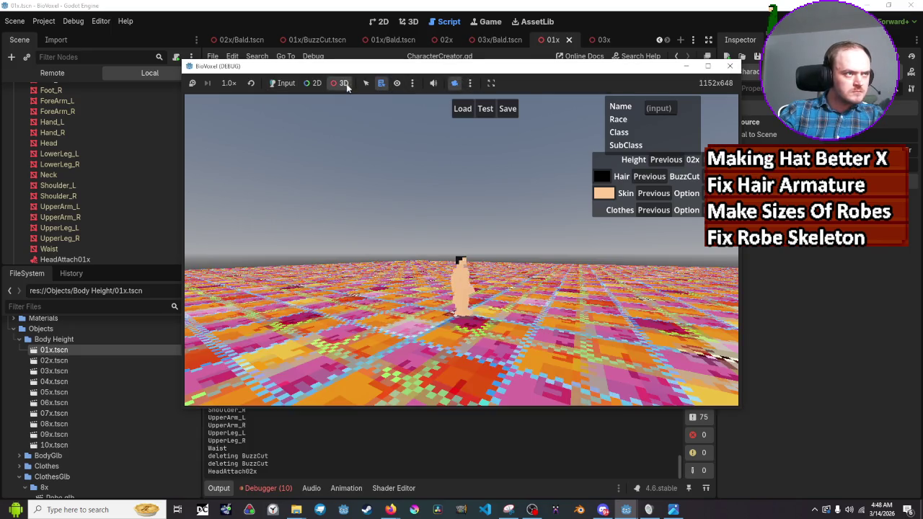
scroll(600, 156, up, 5)
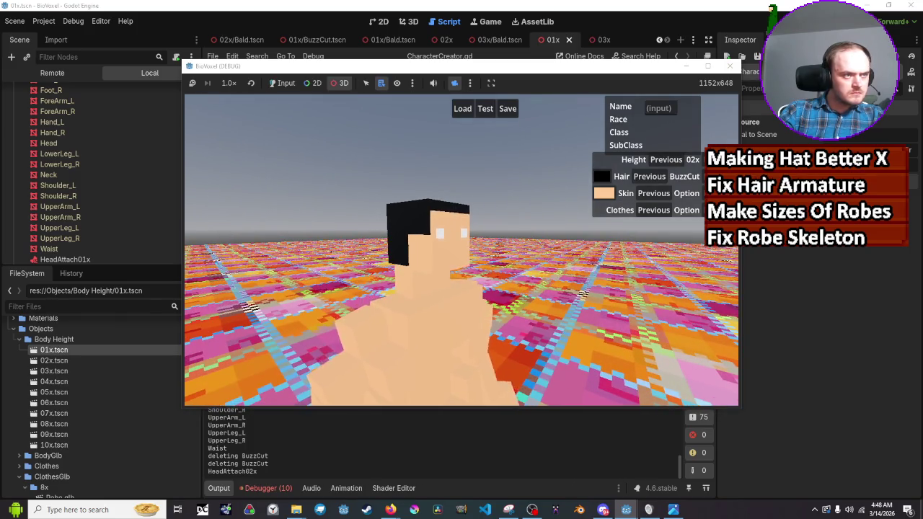
scroll(601, 156, up, 3)
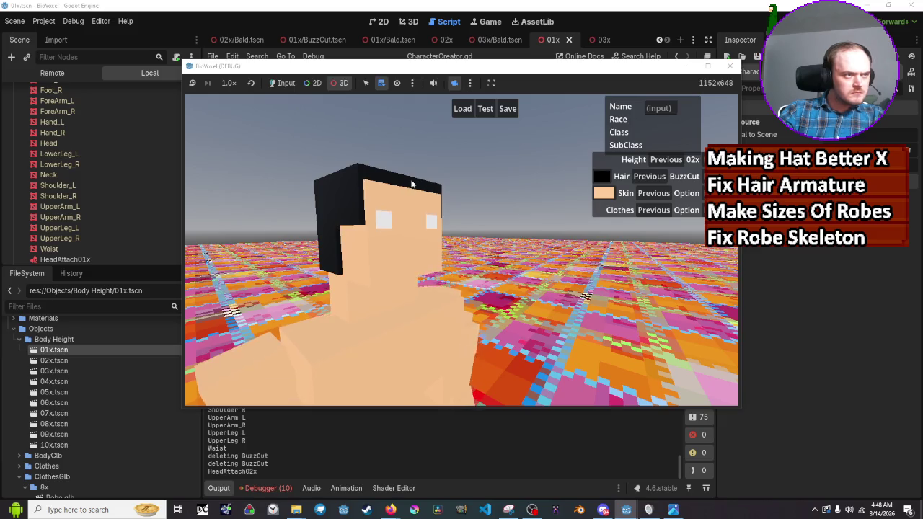
right_click(369, 182)
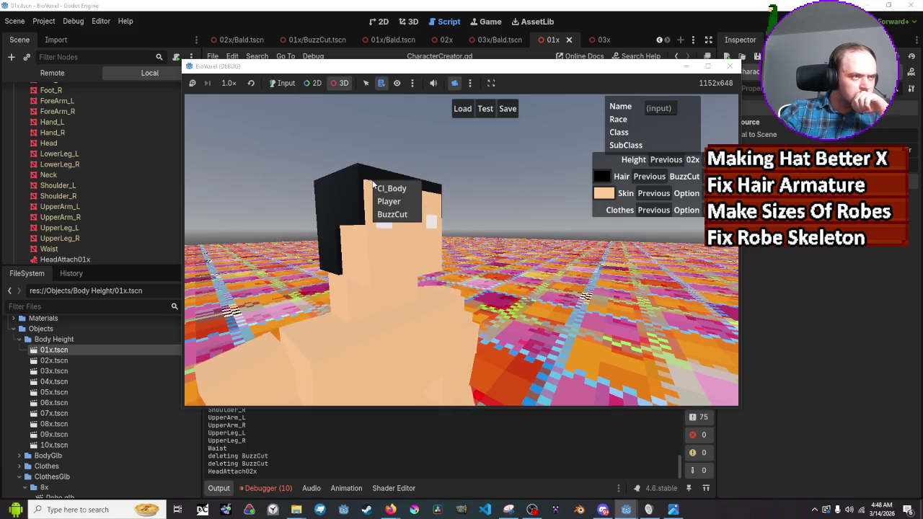
click(477, 149)
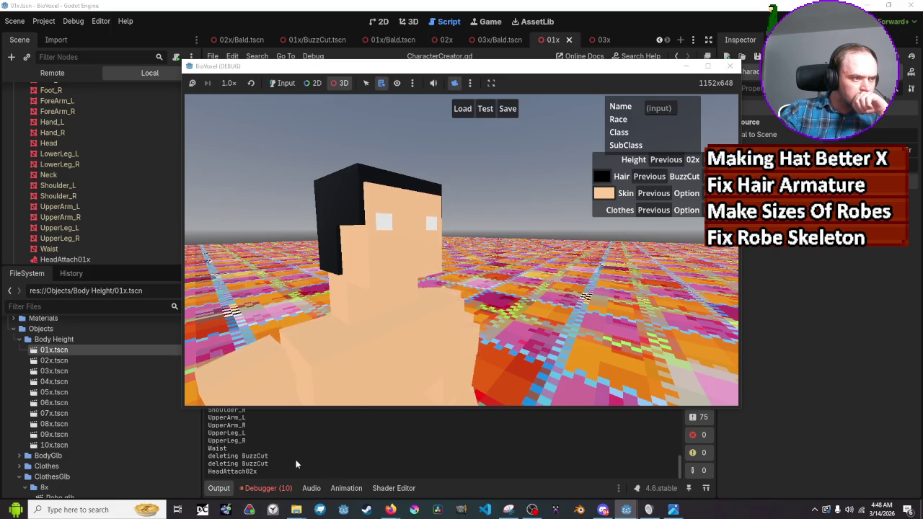
click(228, 470)
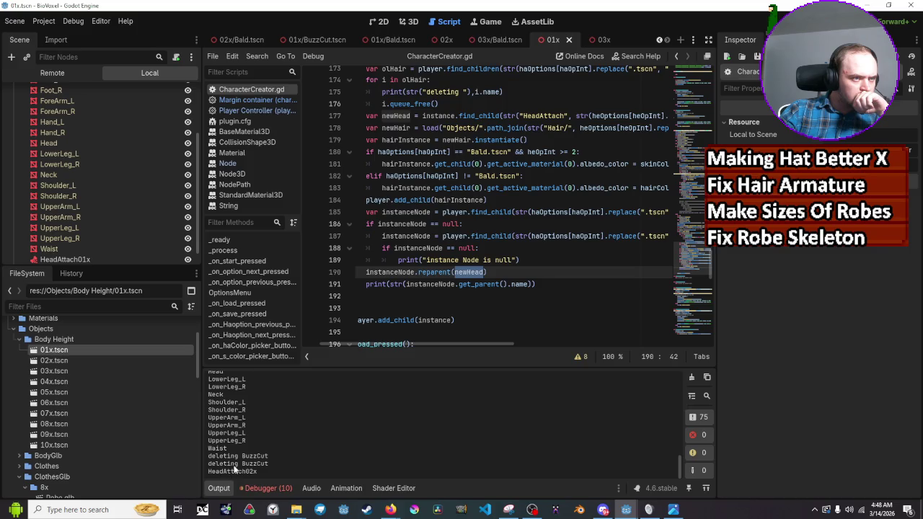
Step: Open a new line above the print statement following the reparent call
key(End)
drag(471, 345, 468, 349)
scroll(469, 349, left, 2)
click(570, 282)
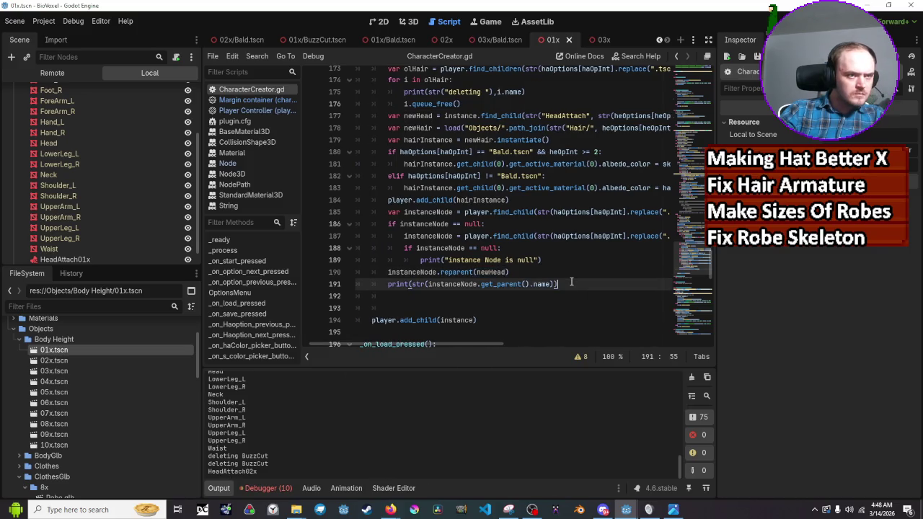
key(Up)
key(Return)
Step: Declare var playerChildren = player.get_children() on the new line
text(pr)
key(BackSpace)
key(BackSpace)
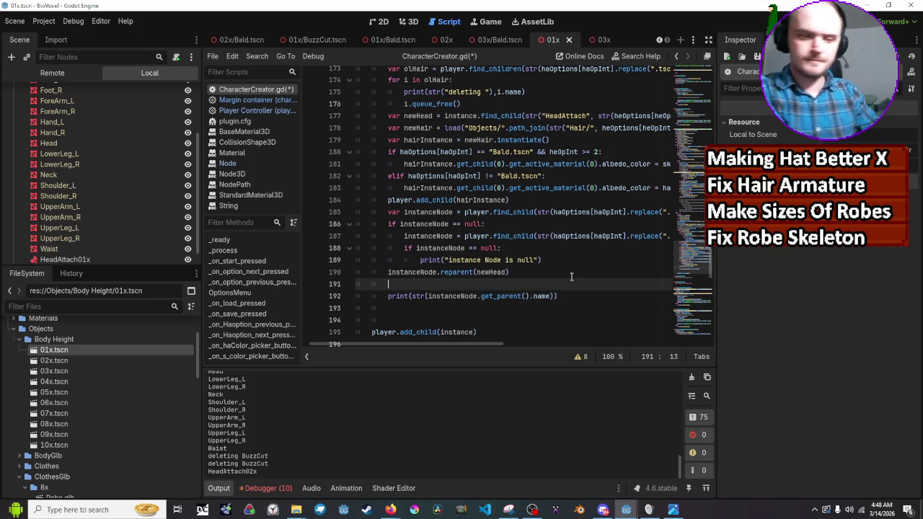
text(var )
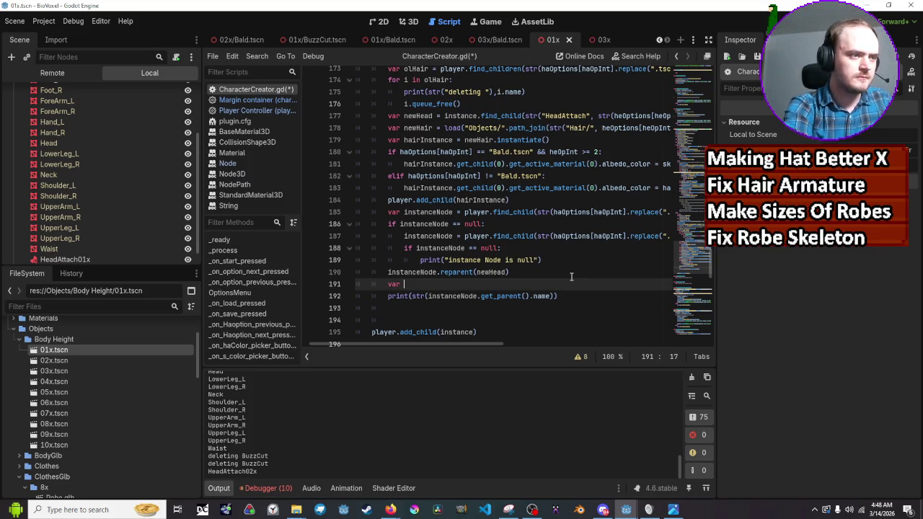
text(children =)
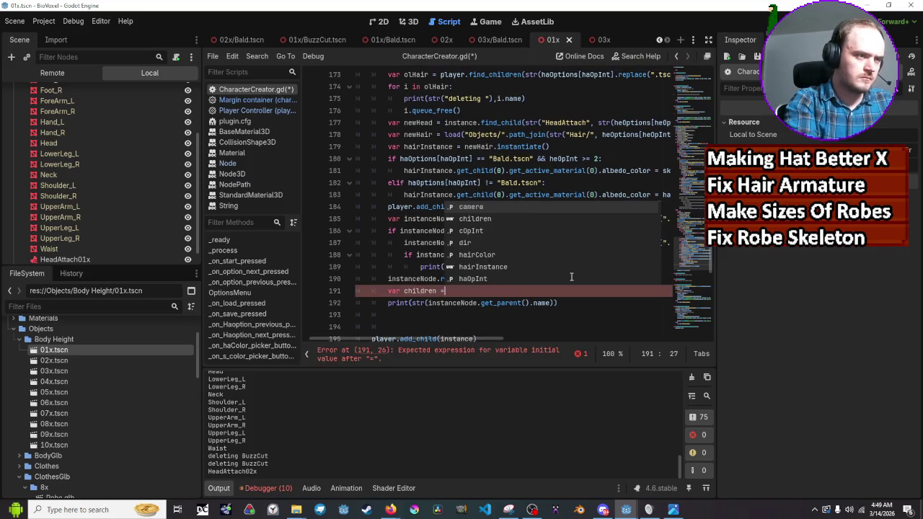
key(ctrl+Left)
key(ctrl+Left)
text(player)
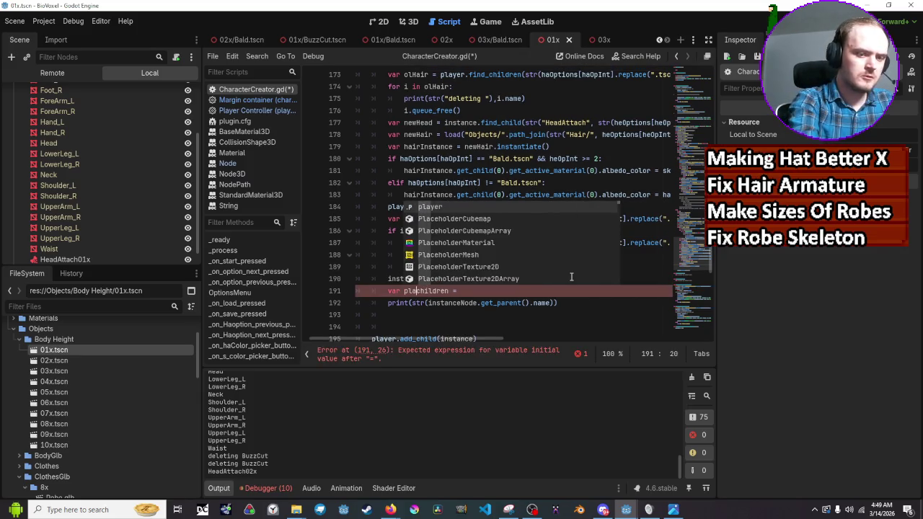
text(C)
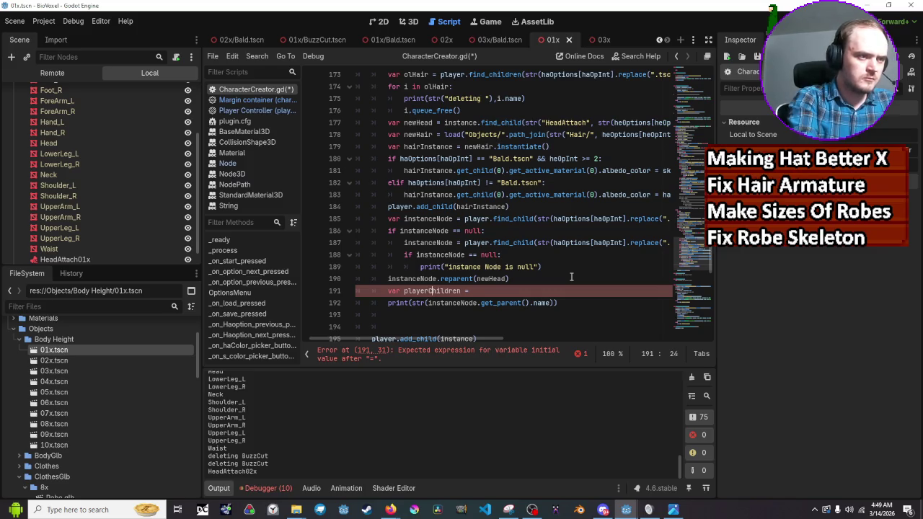
key(End)
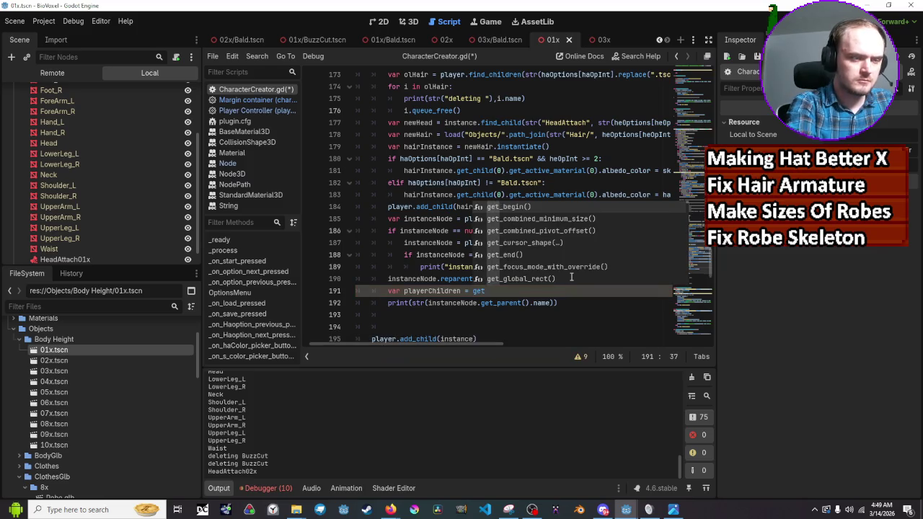
text(player)
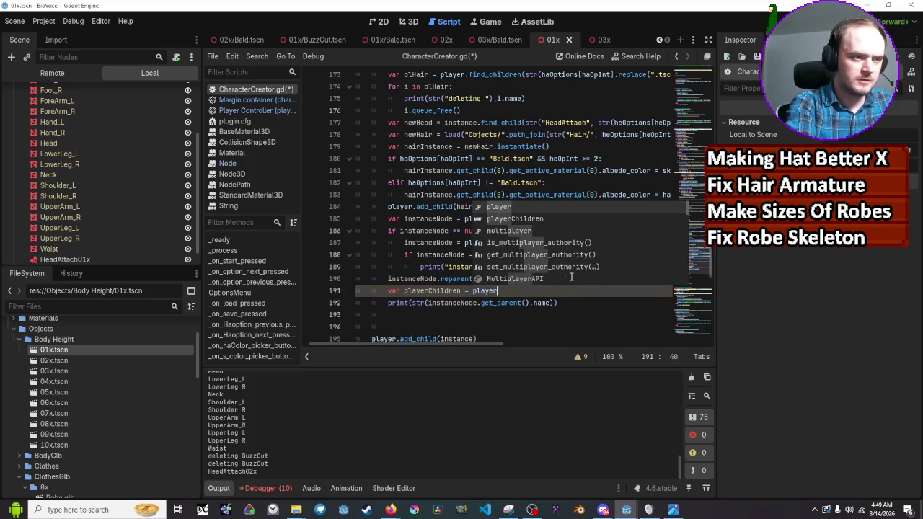
text(.get_children)
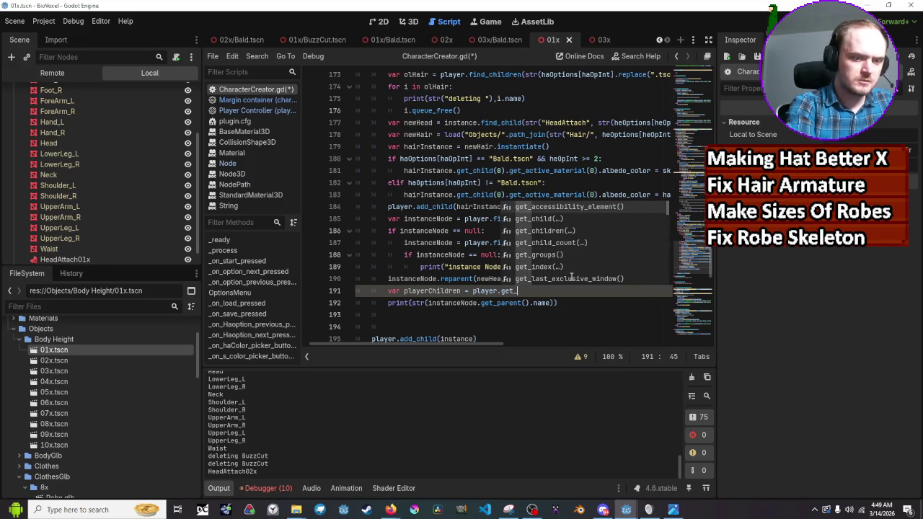
text(()
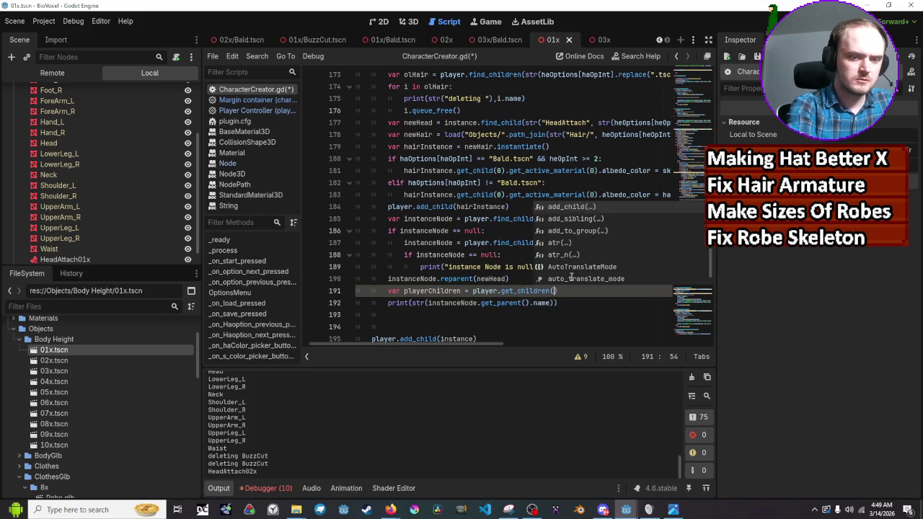
text(")
text(0)
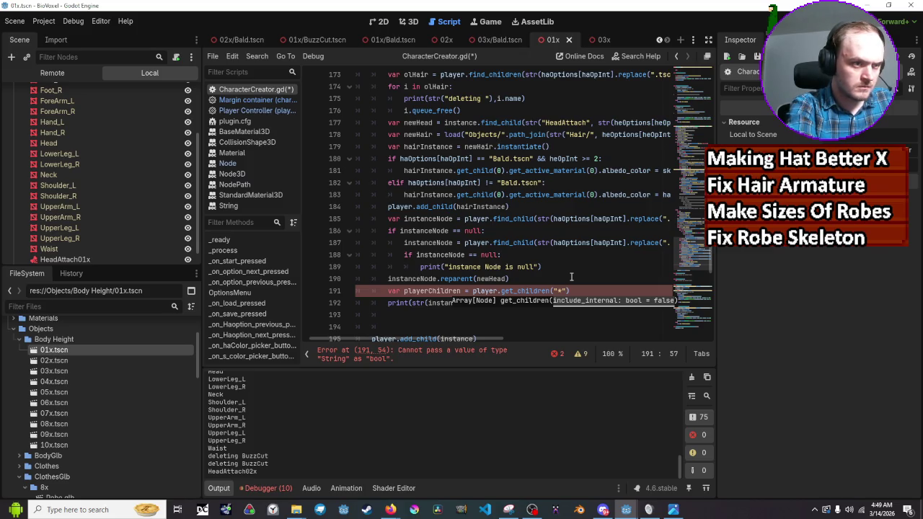
key(BackSpace)
key(BackSpace)
key(BackSpace)
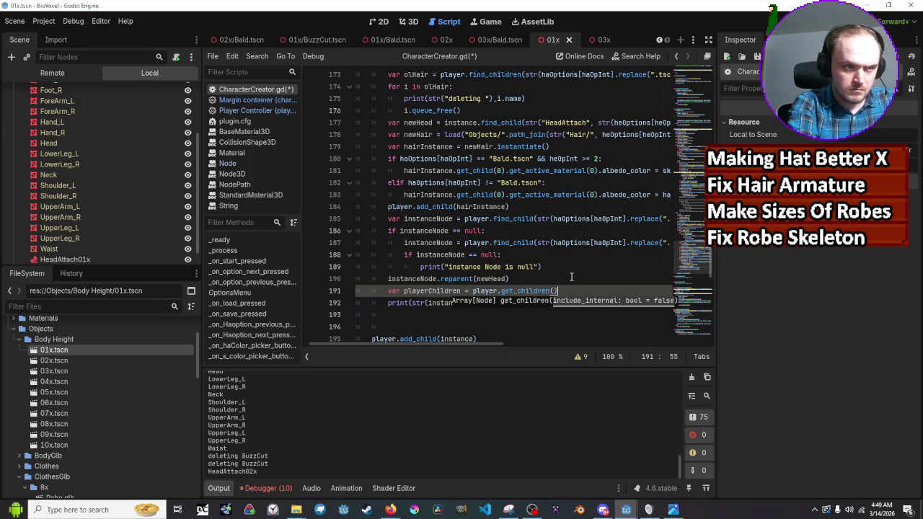
key(Left)
key(Left)
key(Left)
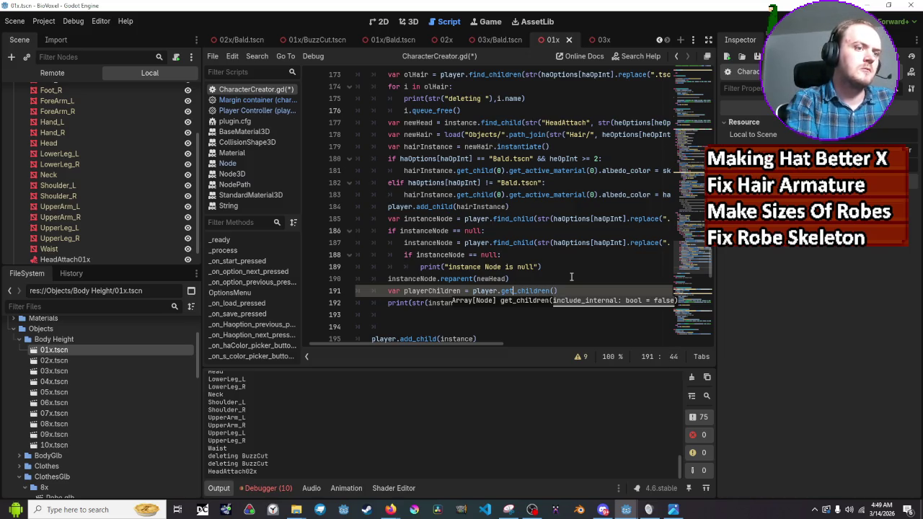
key(End)
Step: Add a for i in playerChildren loop that prints str(i.name), and save the script
key(Return)
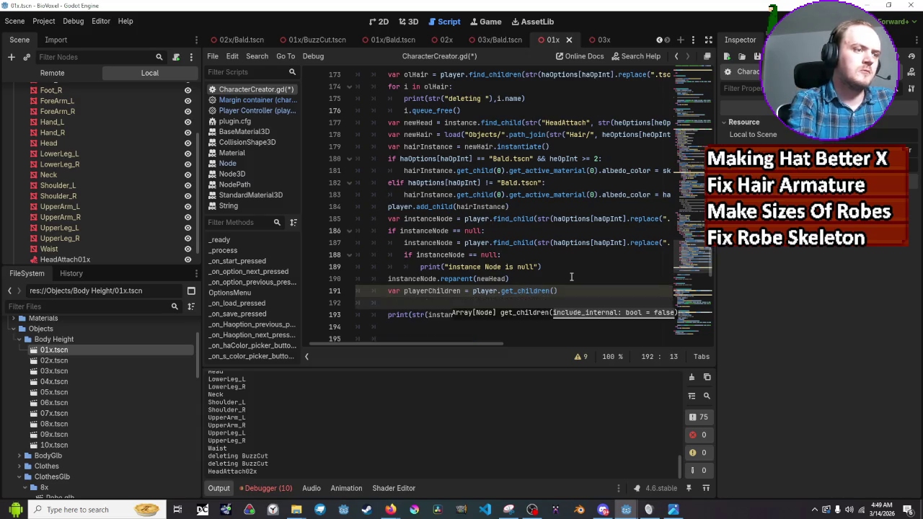
text(for i )
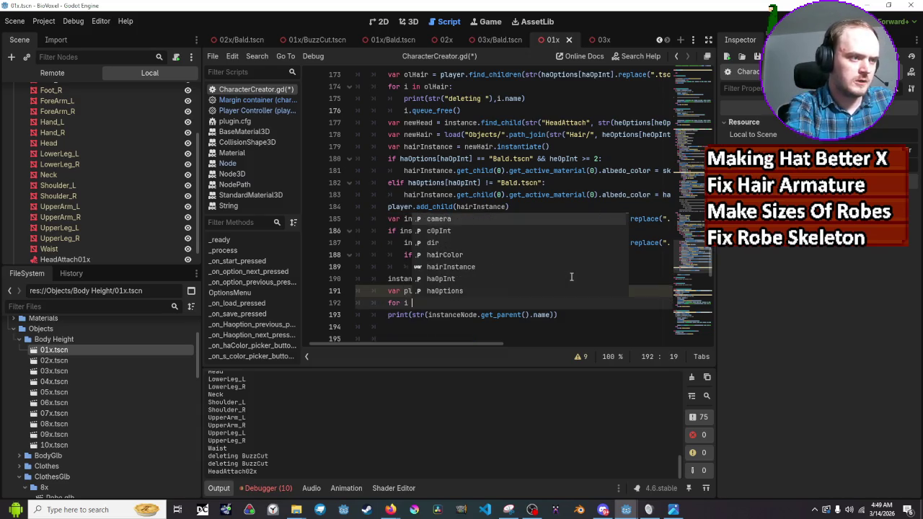
text(in )
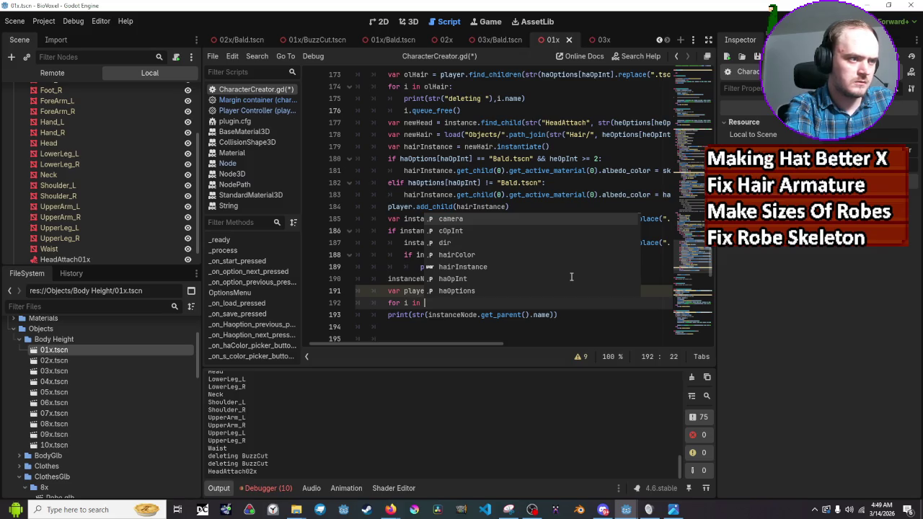
text(player)
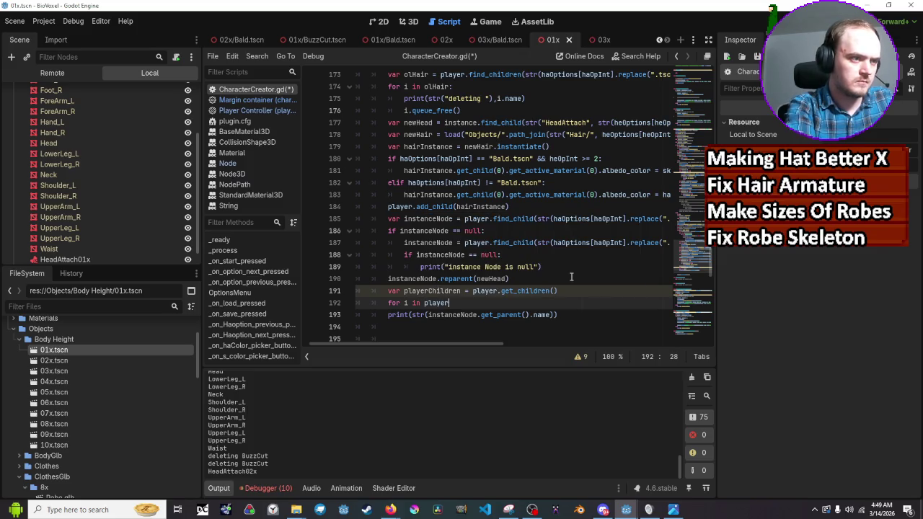
text(Ch)
key(Return)
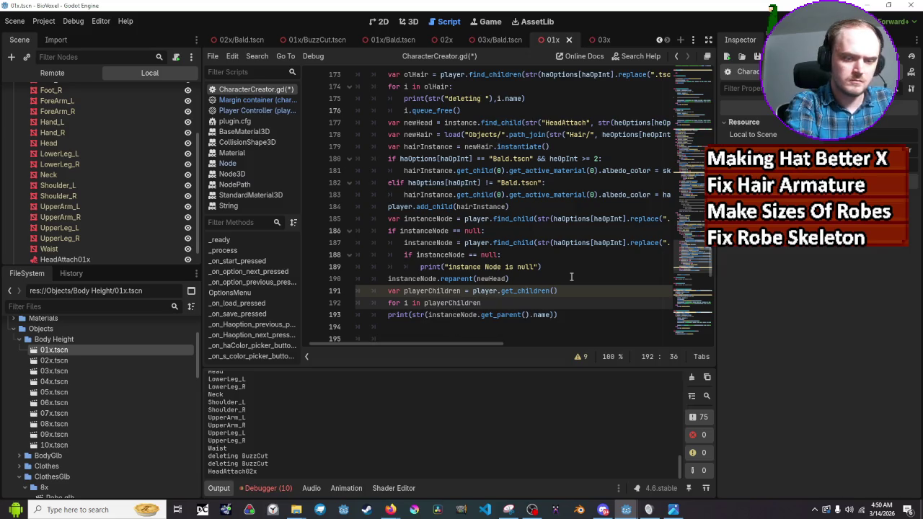
key(Return)
text(print)
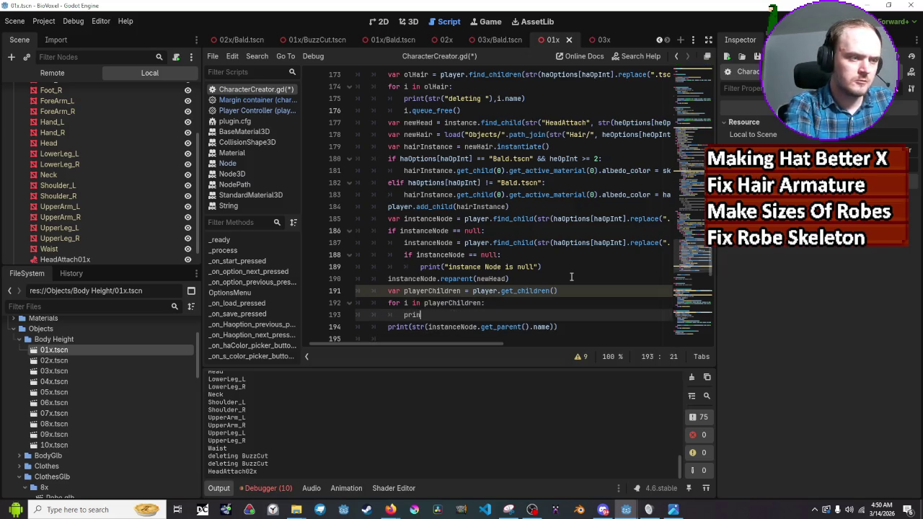
key(Escape)
text((str)
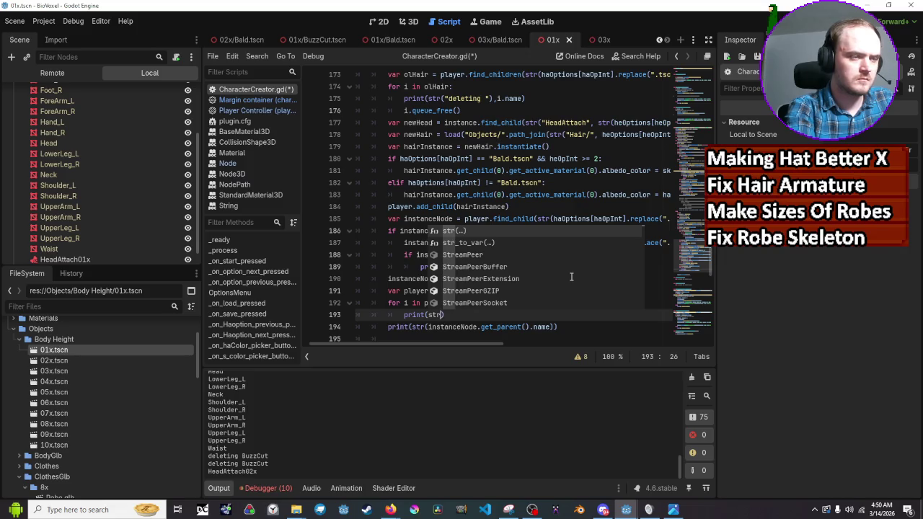
text(()
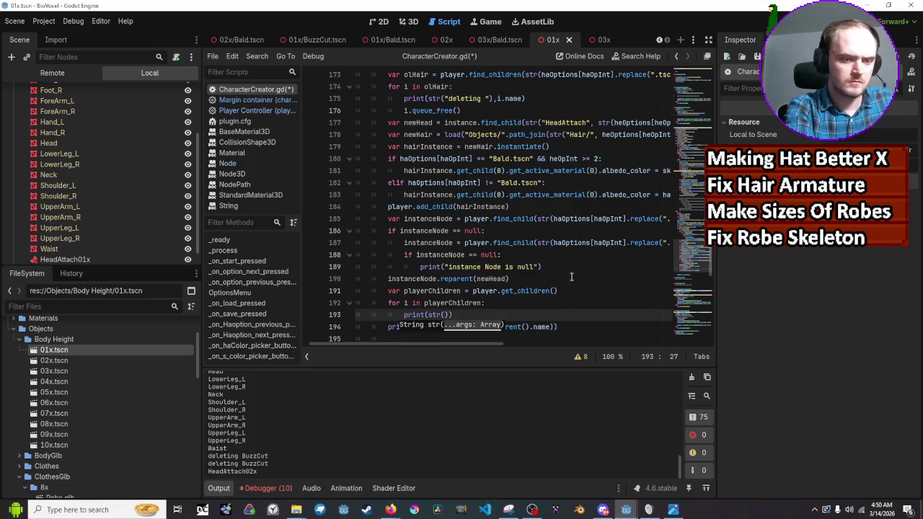
text(i.name)
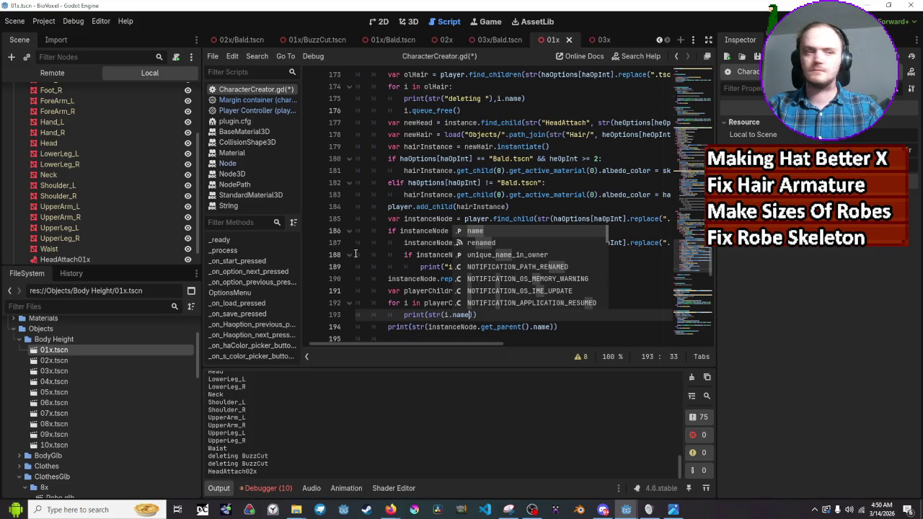
click(478, 200)
click(494, 315)
key(ctrl+s)
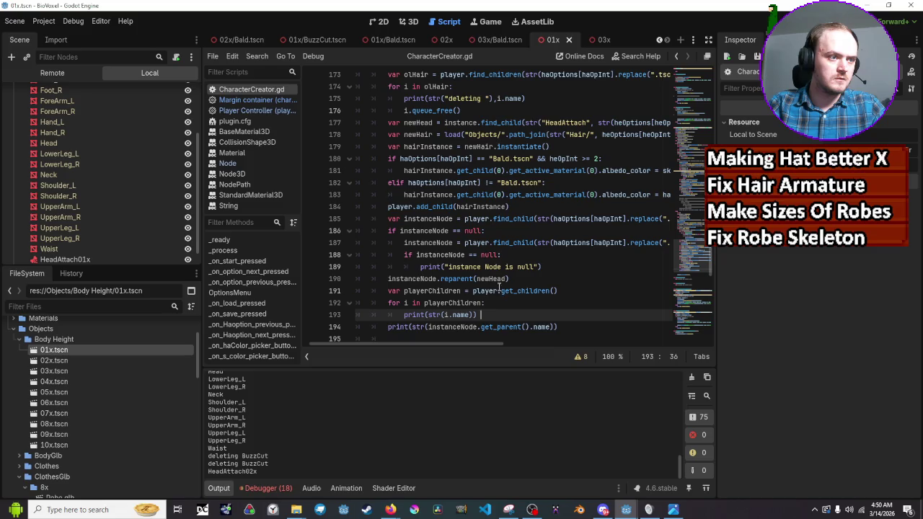
Step: Label the printed name with "Child ", save the script and run the game
click(444, 315)
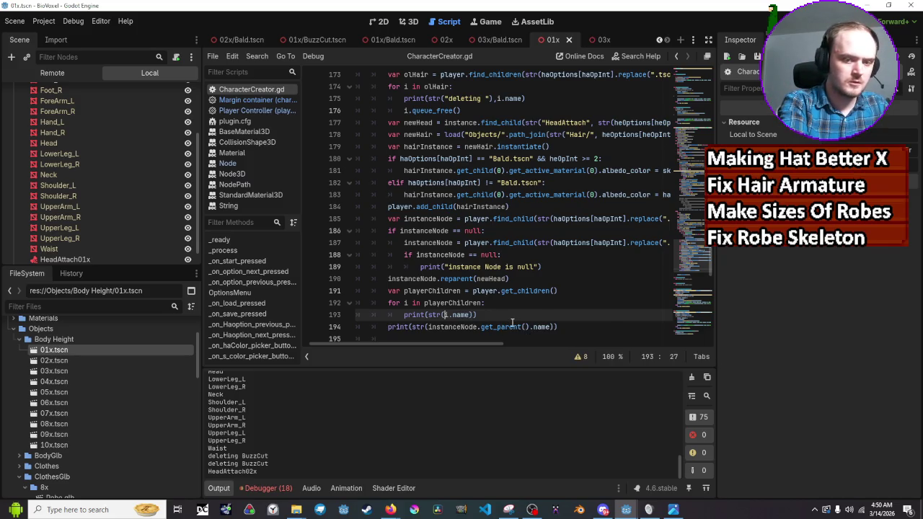
text(")
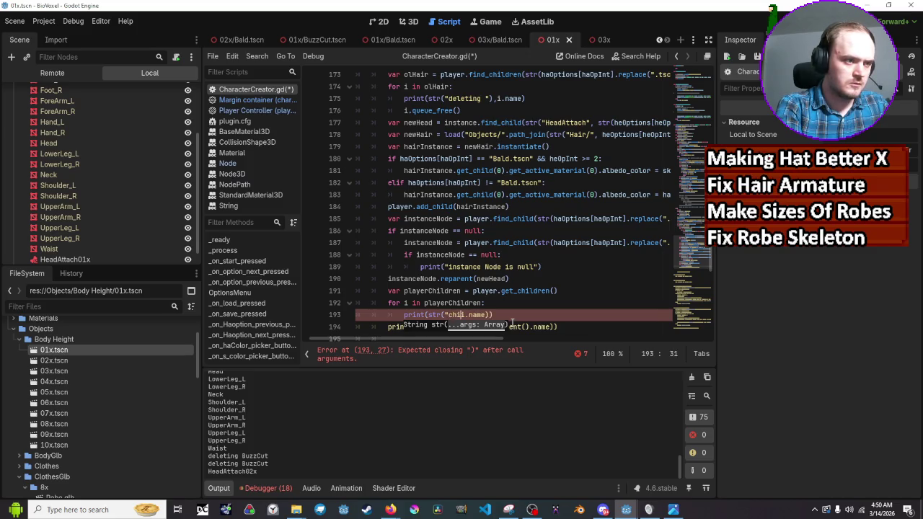
text(Child)
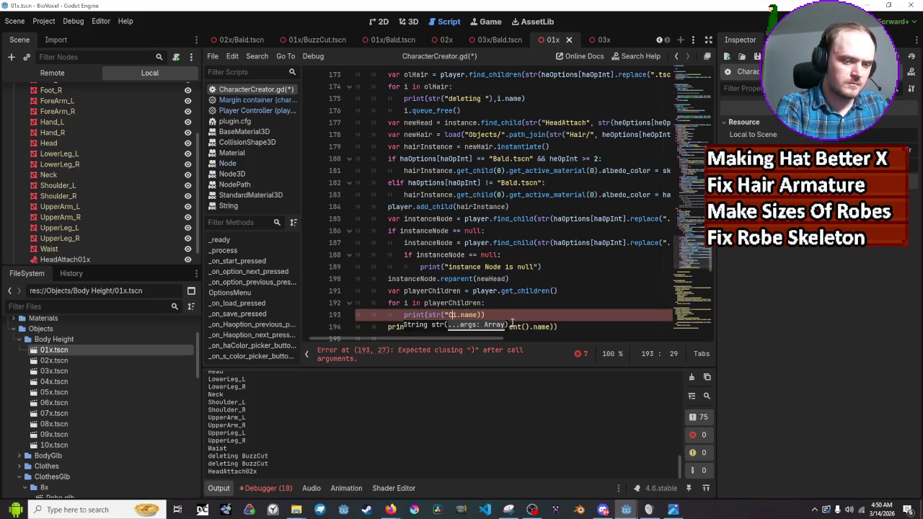
text(" )
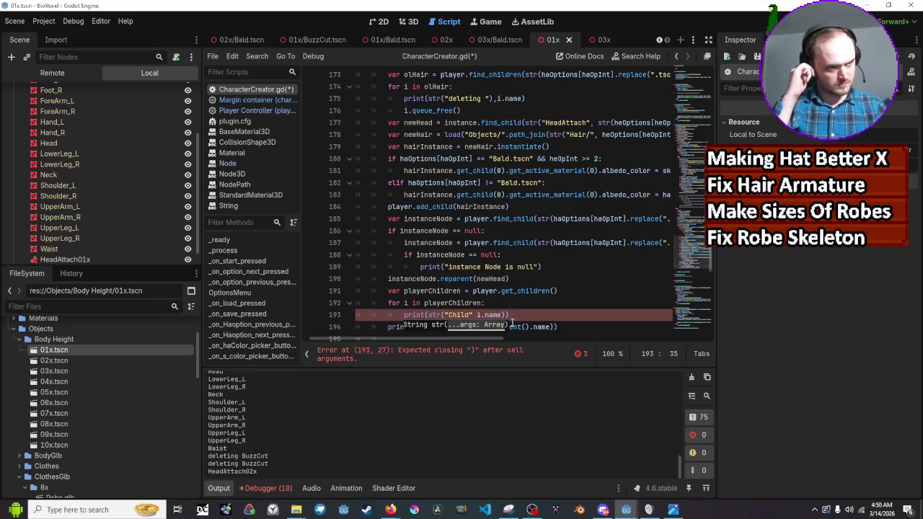
text(,)
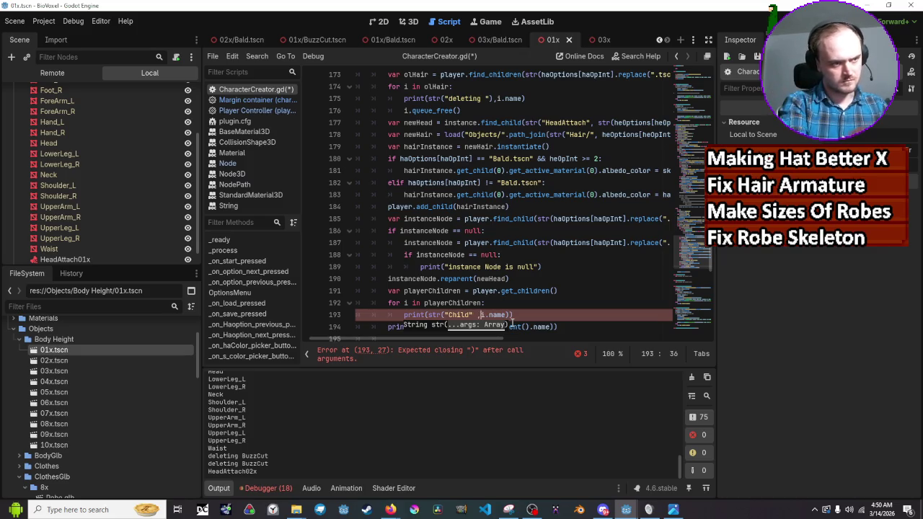
key(ctrl+s)
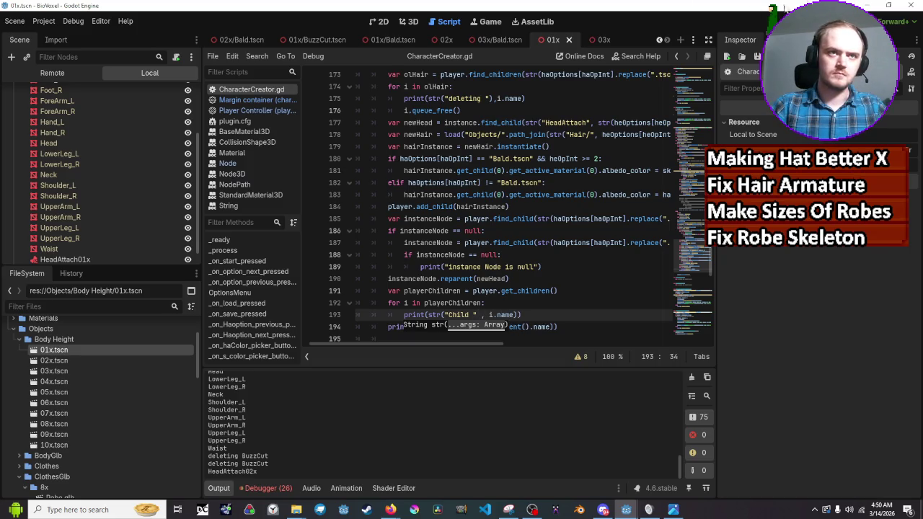
key(F5)
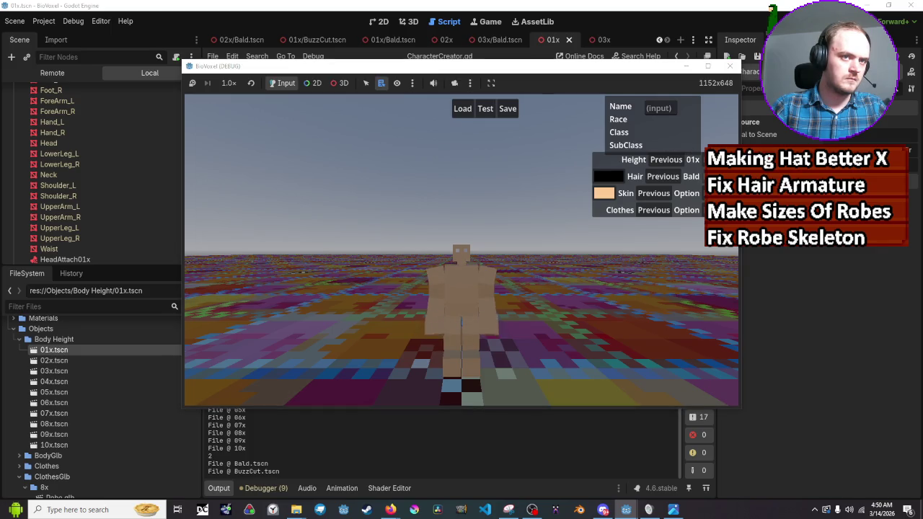
Step: Set the hair to BuzzCut and height to 02x, review the Output log, then stop the game
click(662, 176)
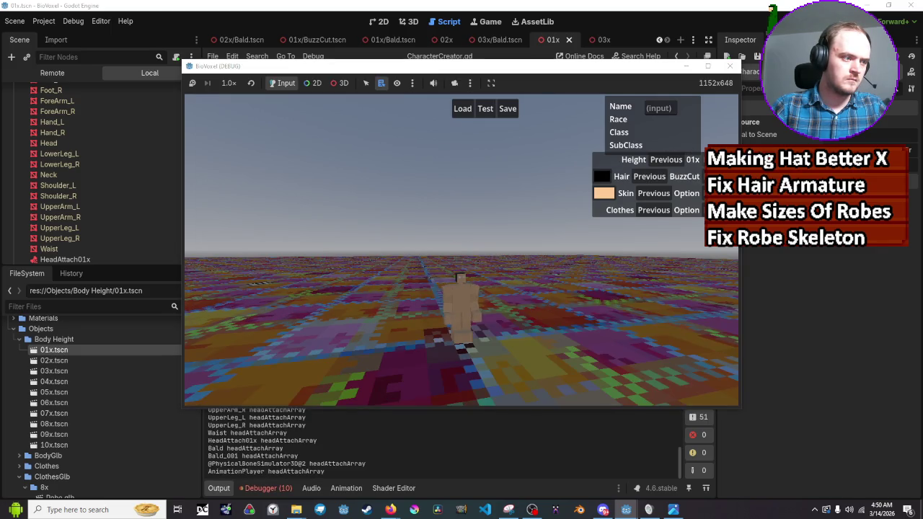
click(713, 159)
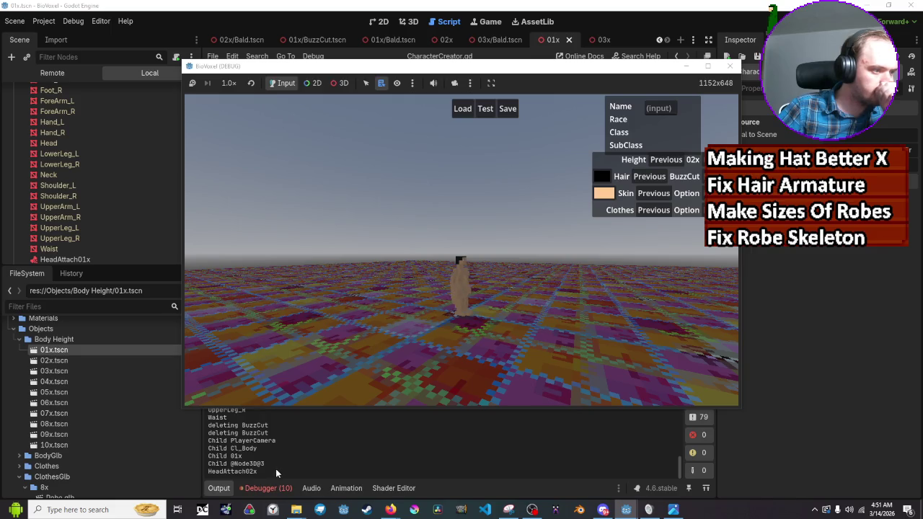
scroll(261, 474, up, 1)
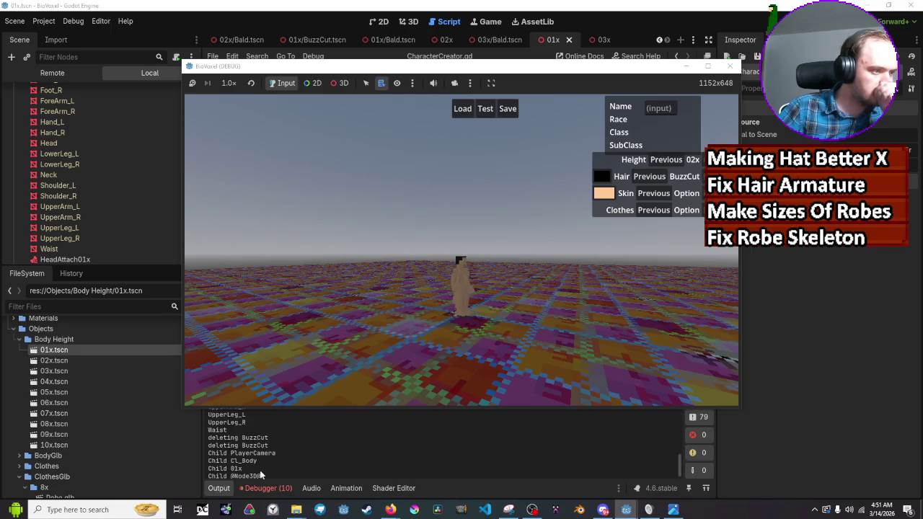
scroll(258, 465, down, 1)
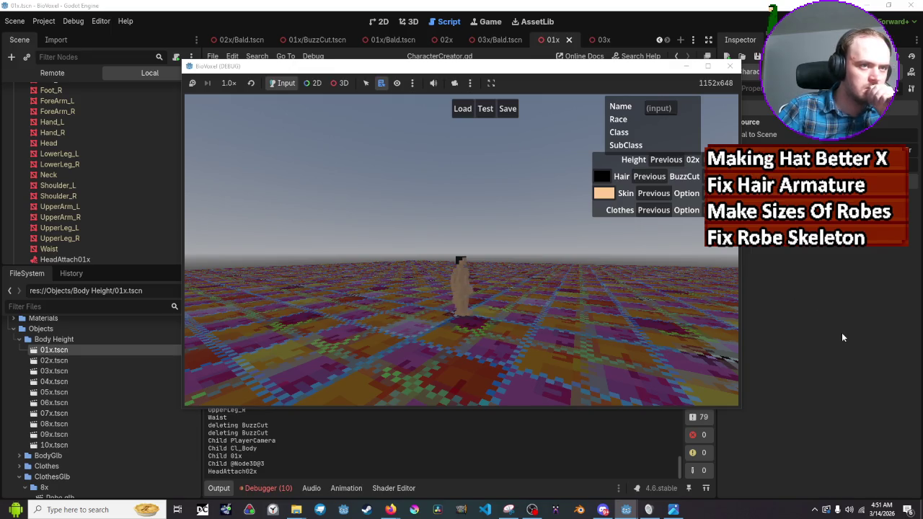
key(F8)
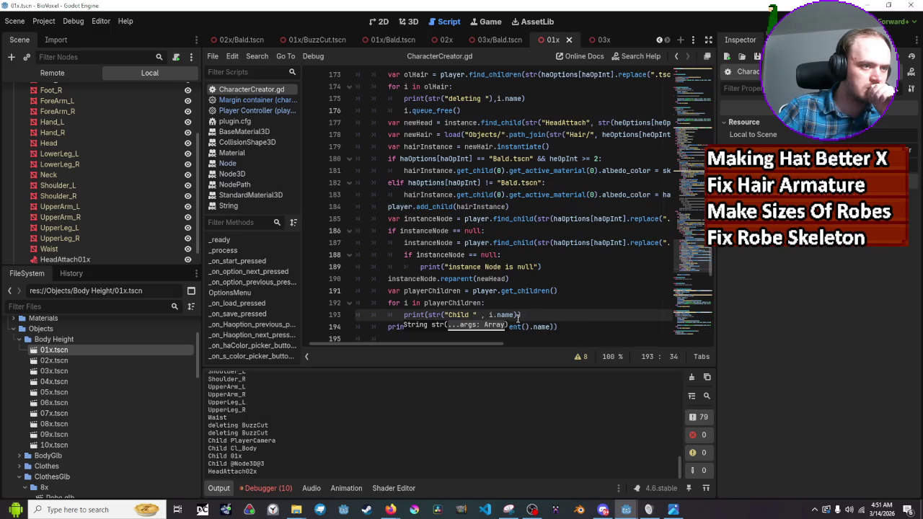
Step: Make line 191 read player.get_children(true), then save and relaunch the game
mouse_move(513, 315)
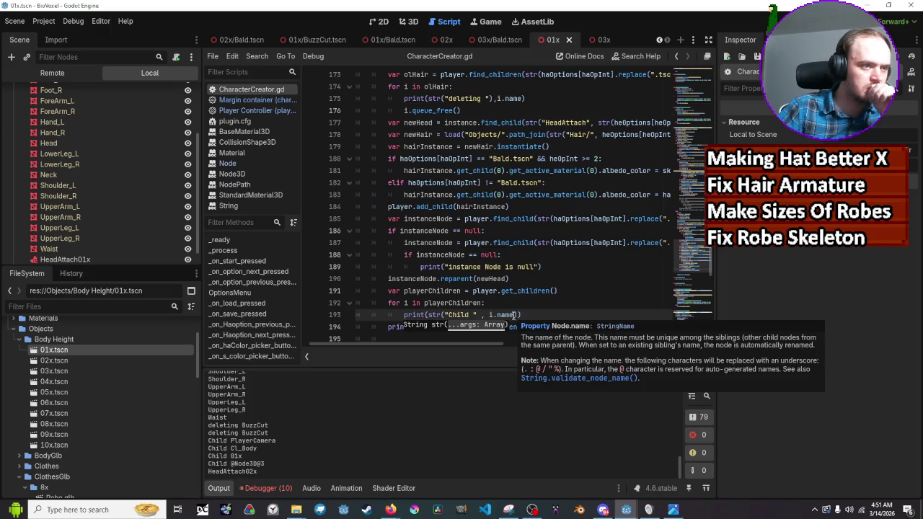
click(482, 303)
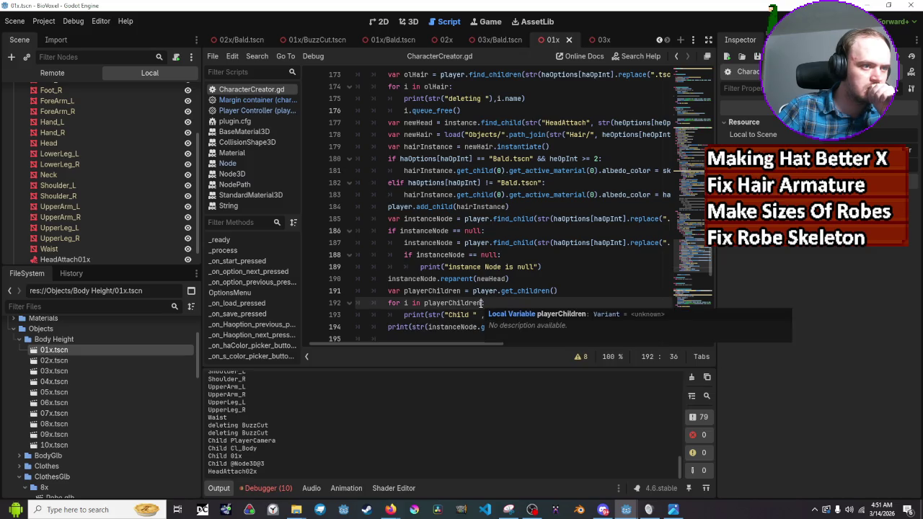
click(552, 291)
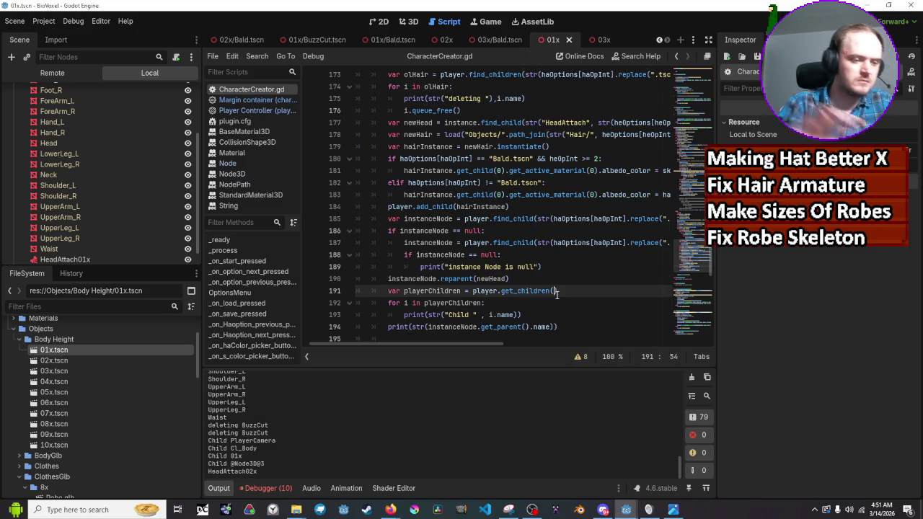
text(true)
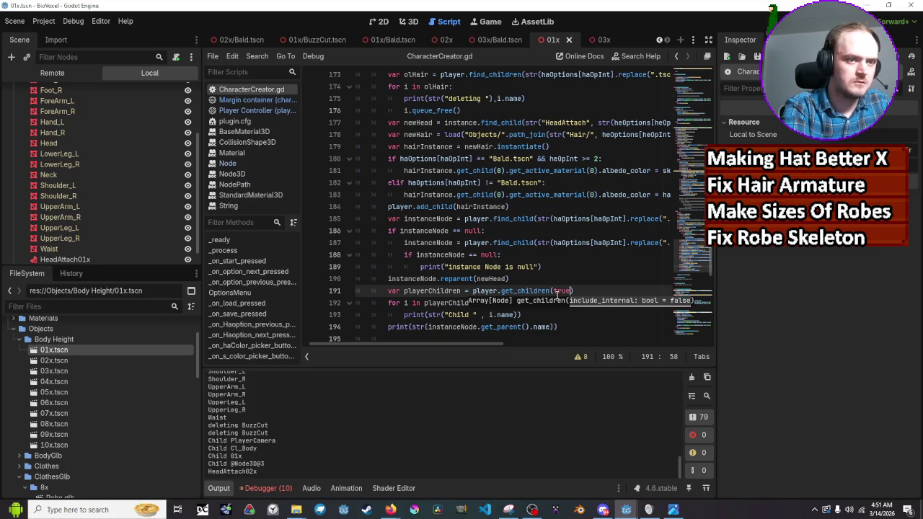
key(ctrl+s)
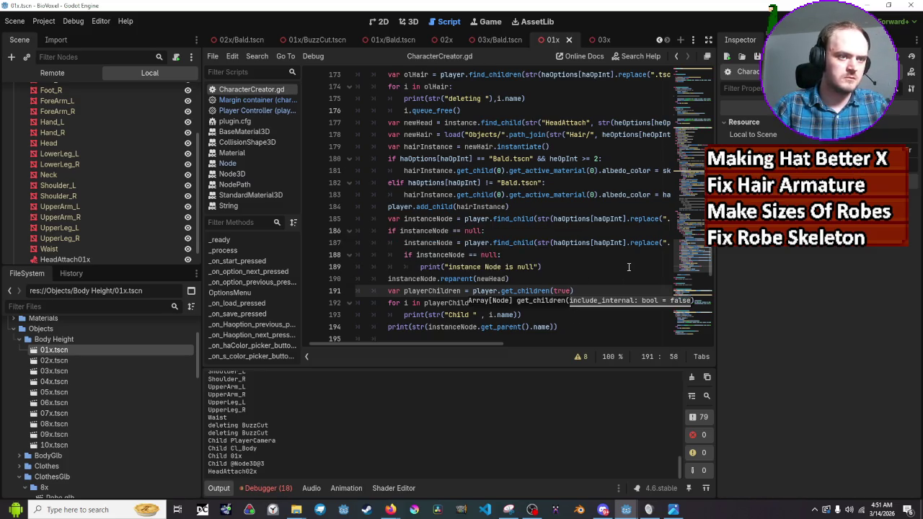
key(F5)
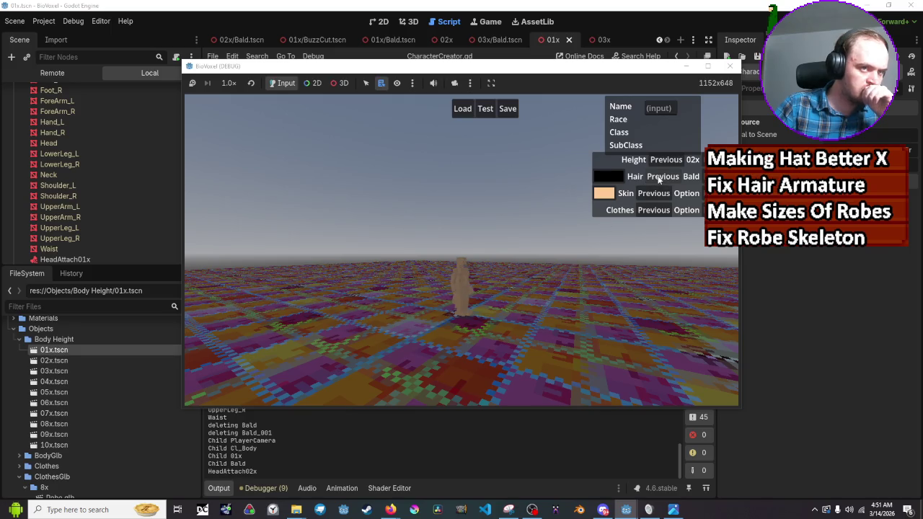
Step: Switch the character back to height 01x, then stop the running game
click(664, 164)
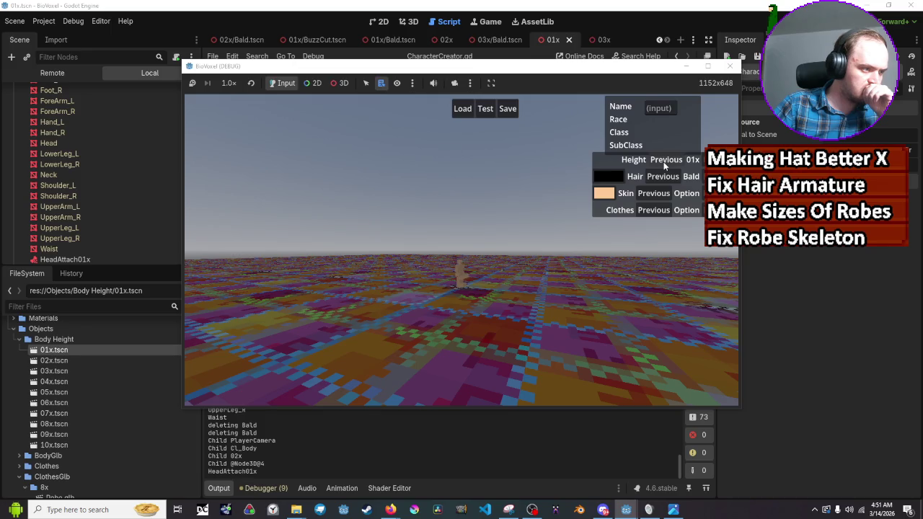
click(729, 67)
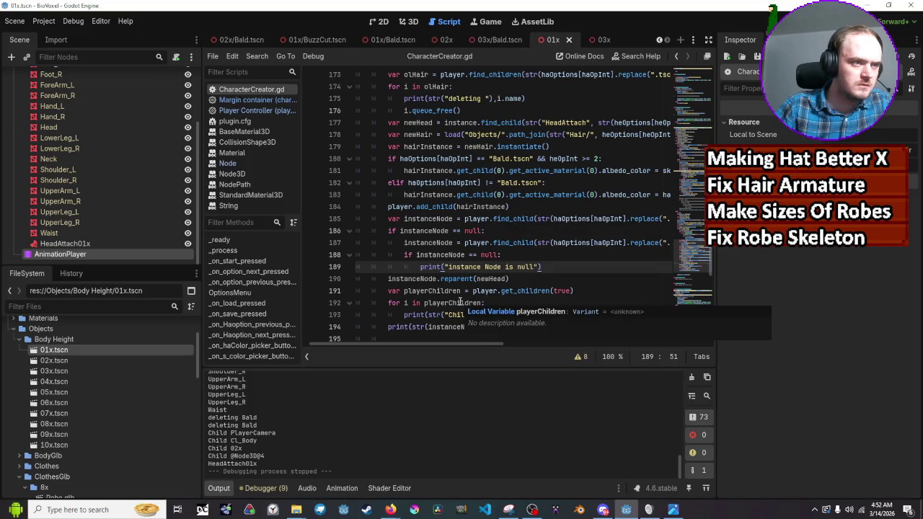
Step: Rename the get_children call on line 191 to find_children
scroll(459, 302, down, 1)
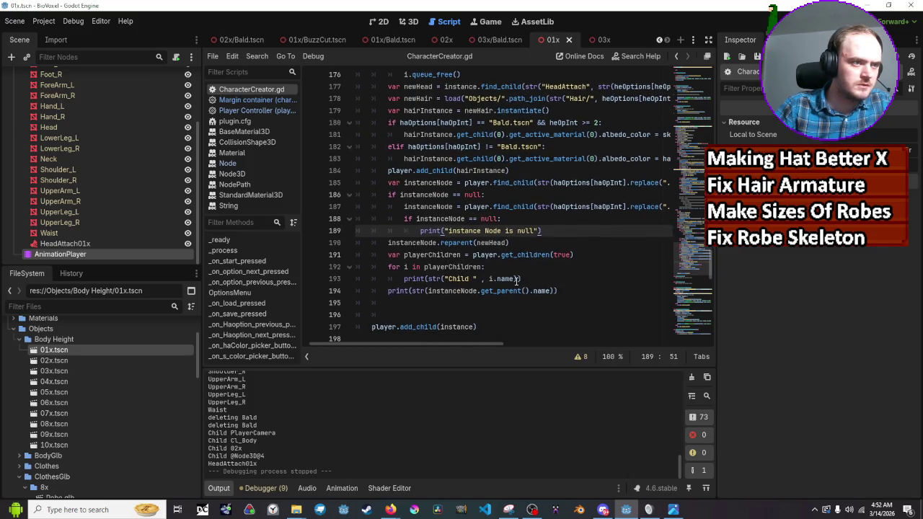
double_click(507, 256)
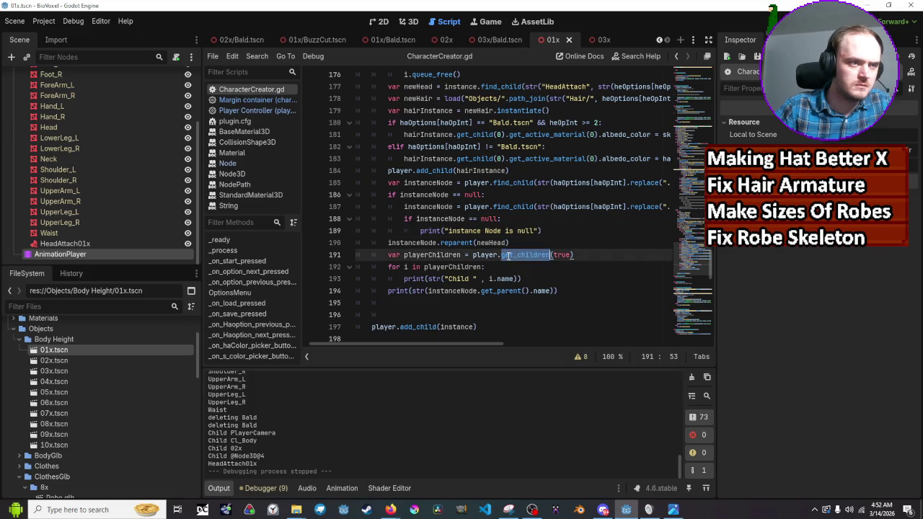
click(545, 262)
key(Left)
key(Left)
key(Left)
key(BackSpace)
key(BackSpace)
key(BackSpace)
text(find)
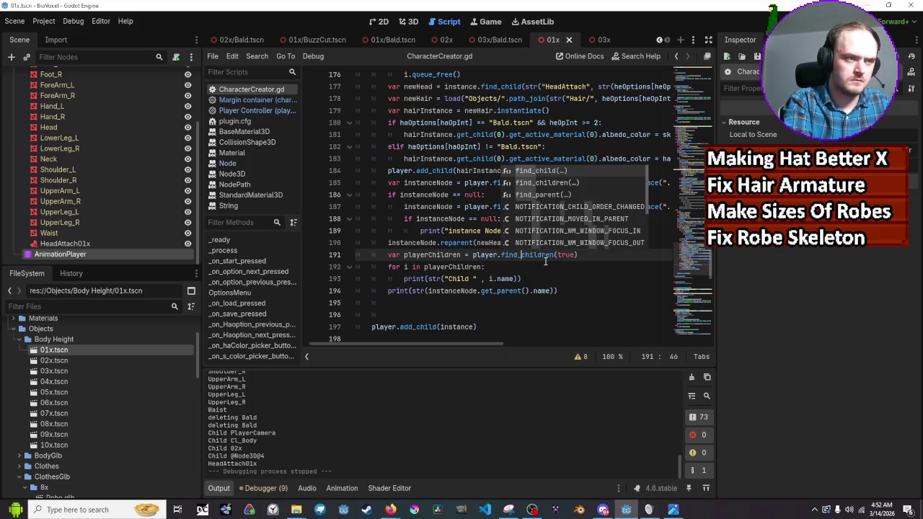
Step: Change its arguments to "*", "BoneAttachment3D", true, false and save the script
key(Right)
key(Right)
key(Right)
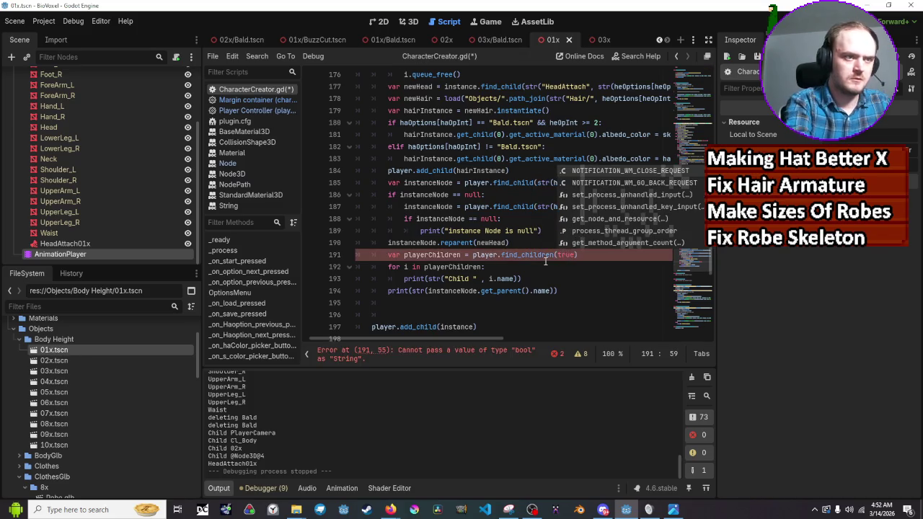
key(BackSpace)
key(BackSpace)
key(BackSpace)
text("*")
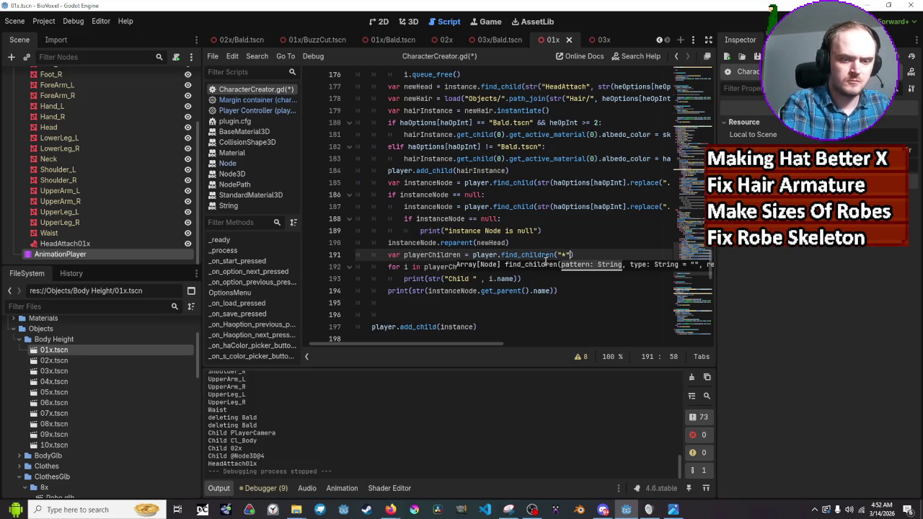
text(, ")
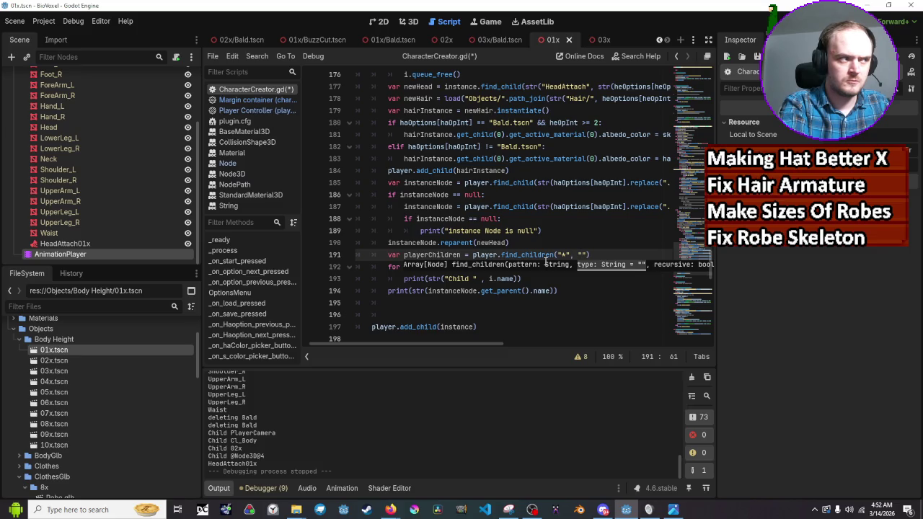
text(BoneAttach)
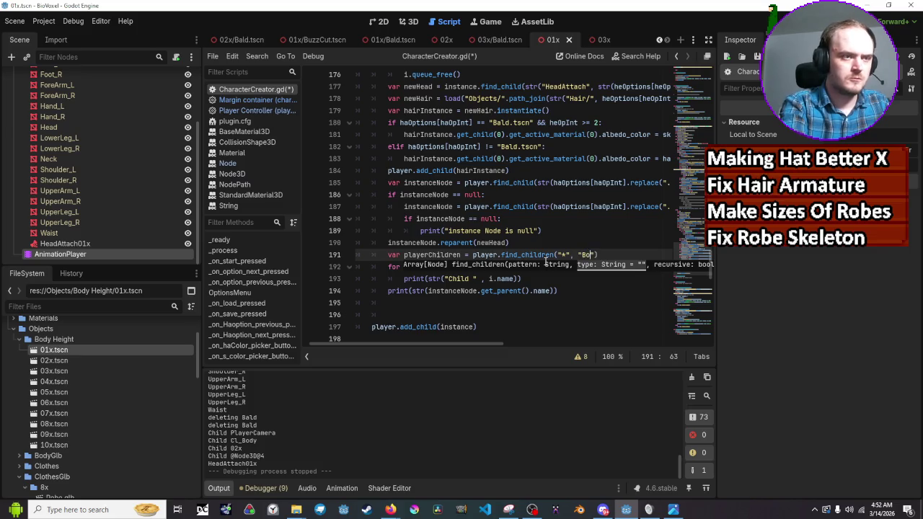
text(ment)
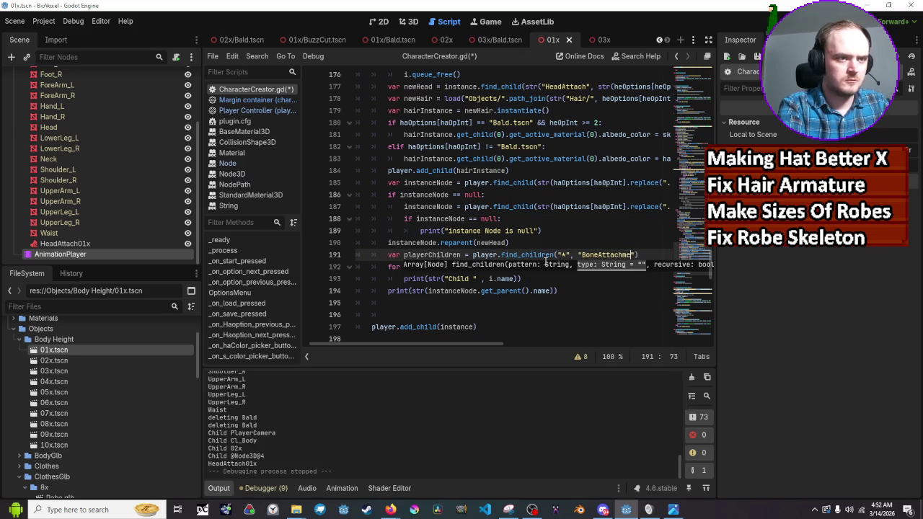
text(3d)
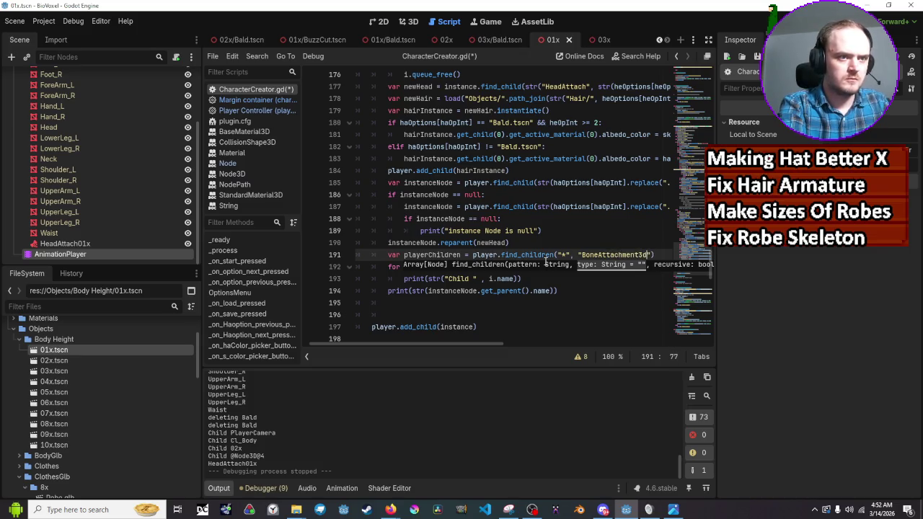
key(BackSpace)
text(D")
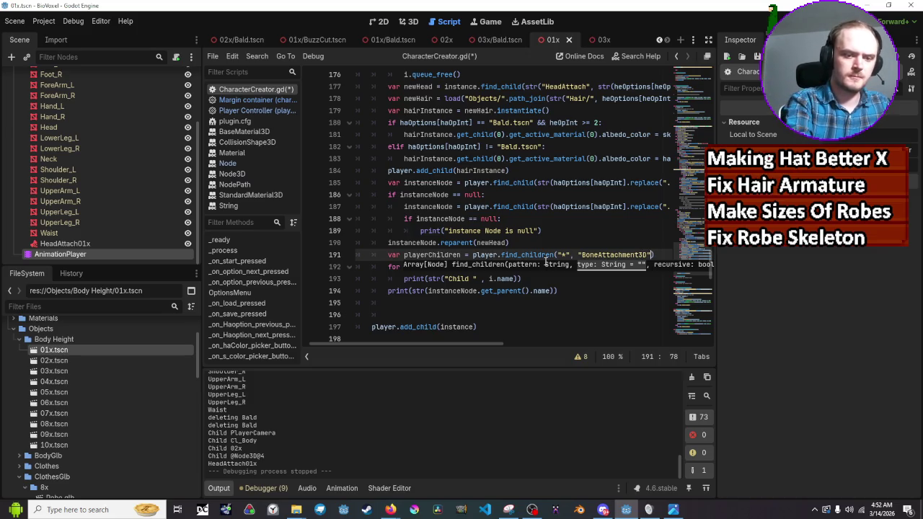
text(, true, false)
key(ctrl+s)
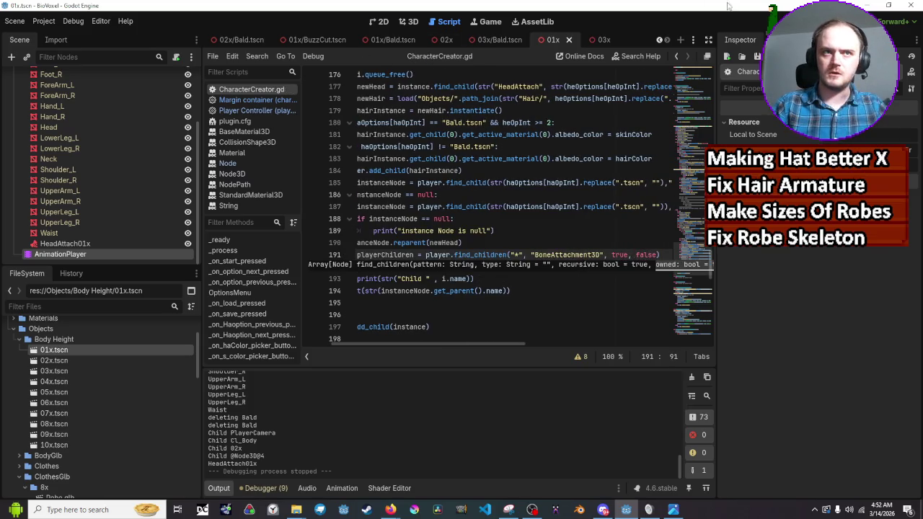
key(F5)
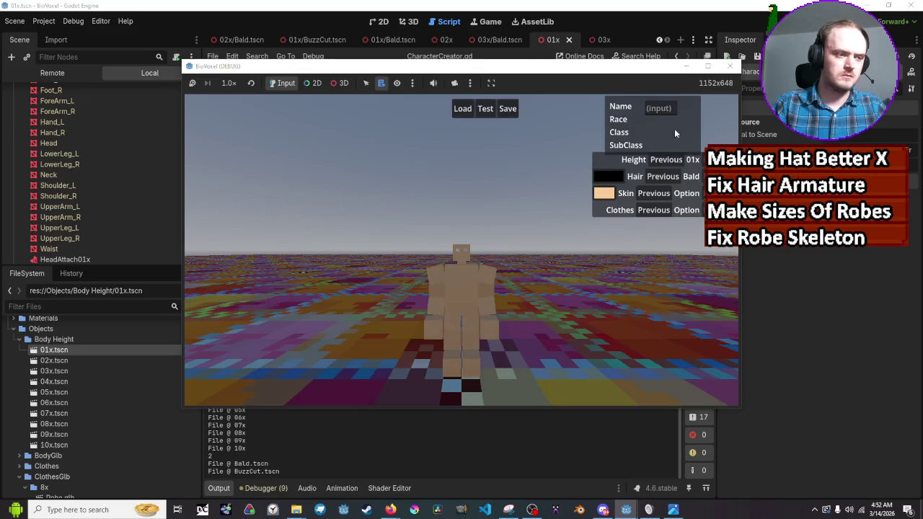
click(718, 160)
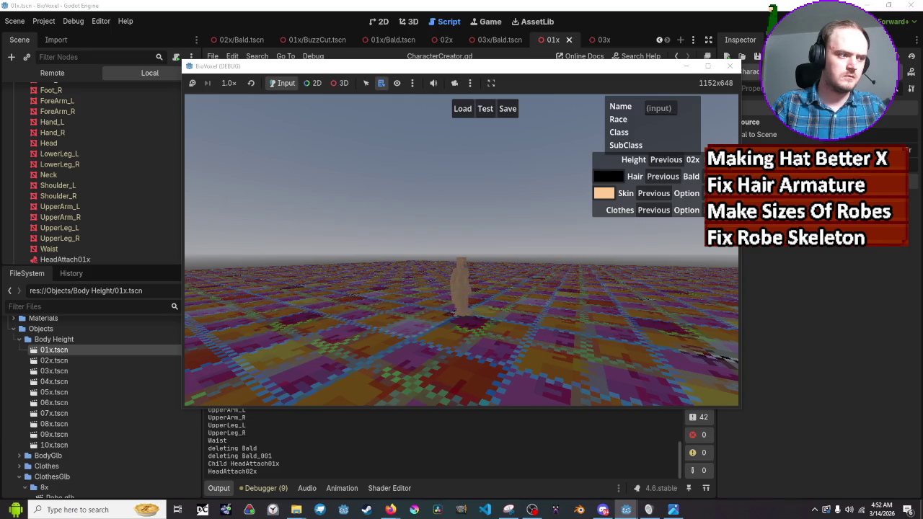
click(287, 463)
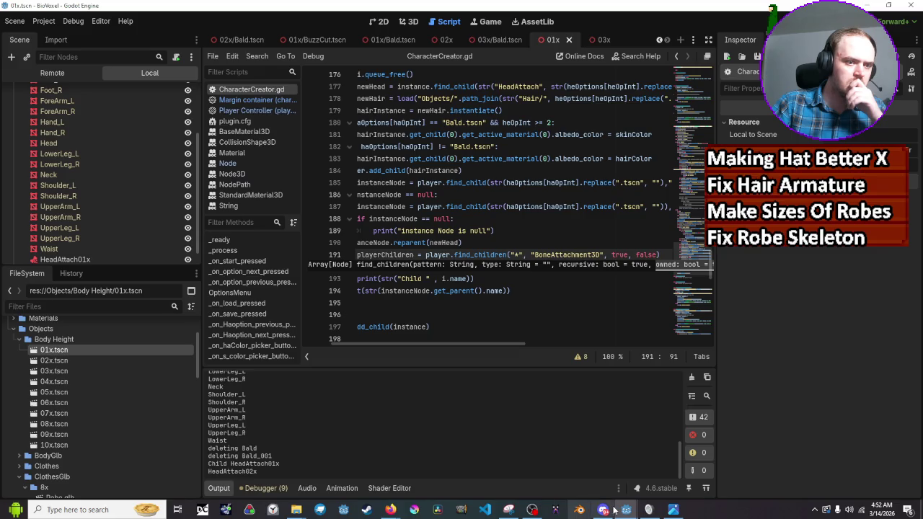
mouse_move(626, 509)
click(678, 465)
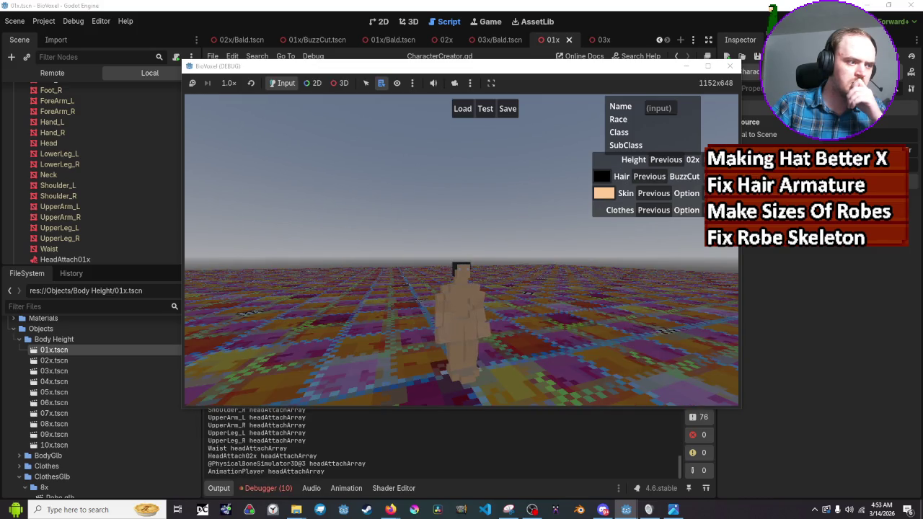
click(676, 161)
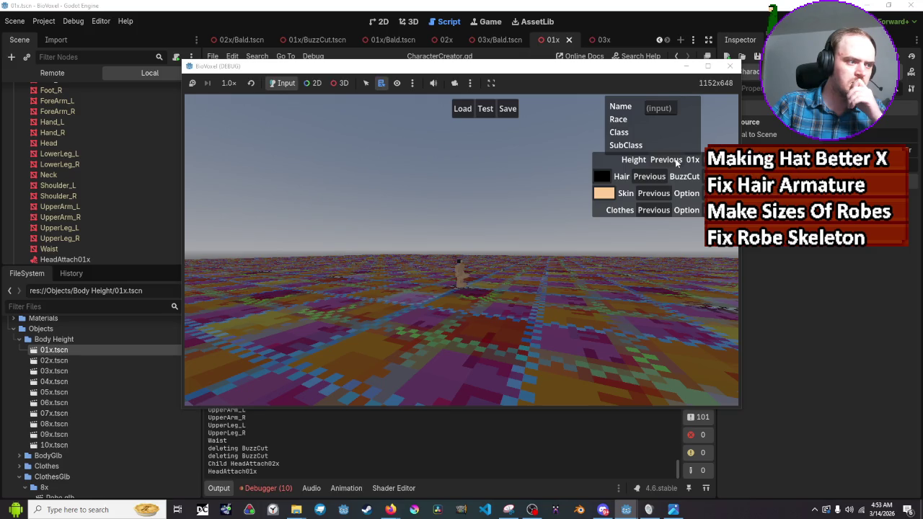
click(676, 161)
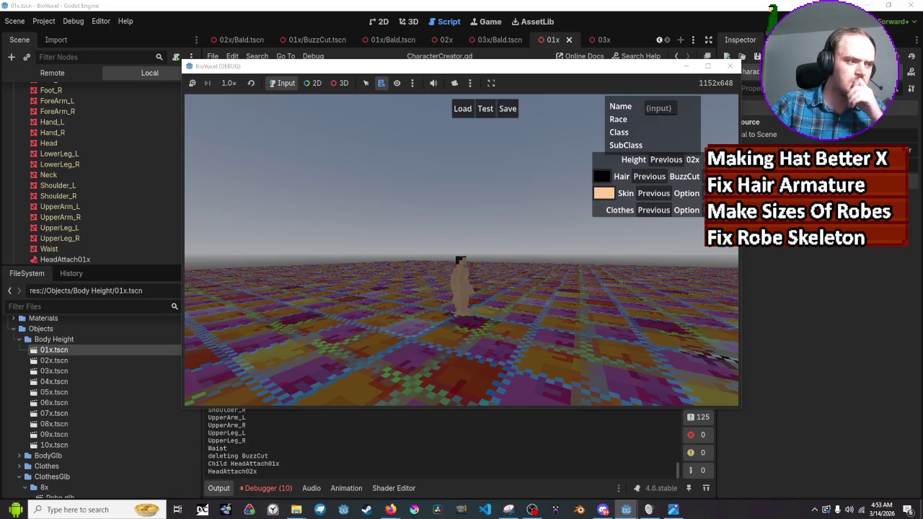
click(731, 67)
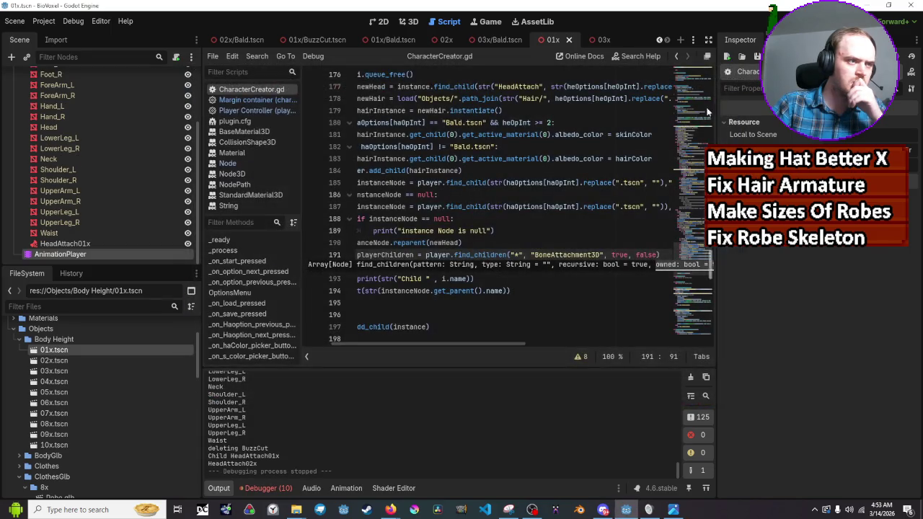